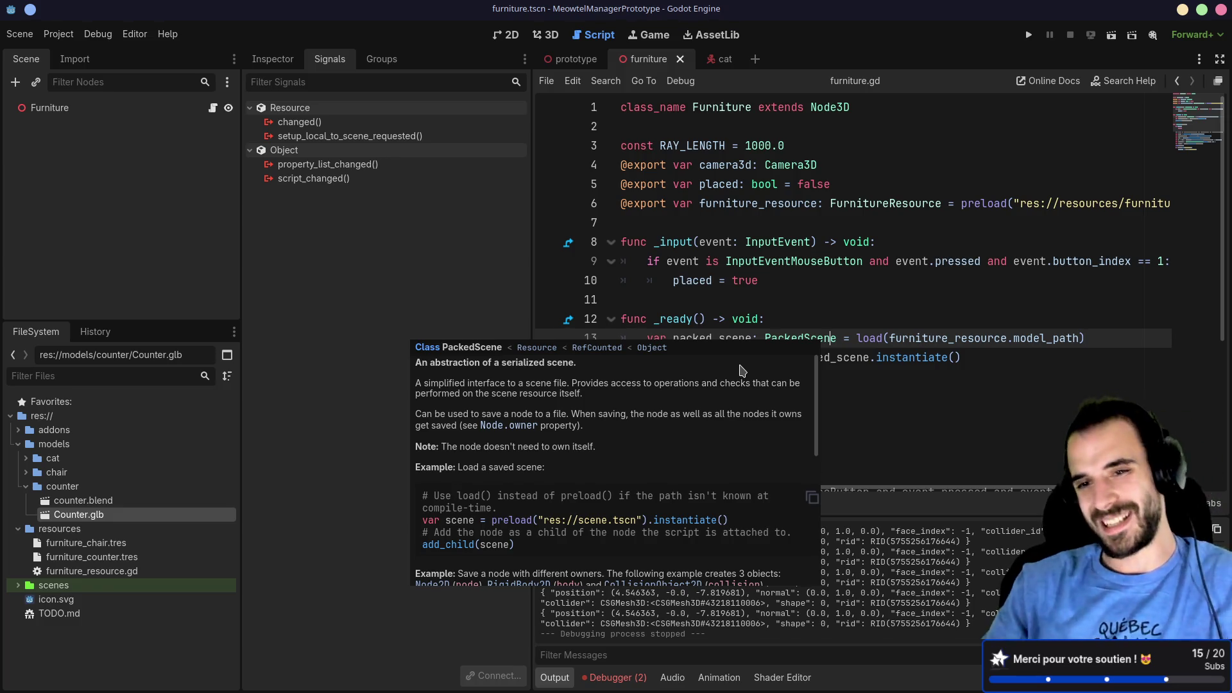
Step: Launch the MeowtelManagerPrototype game to test furniture placement beside the cat and counter
click(1028, 36)
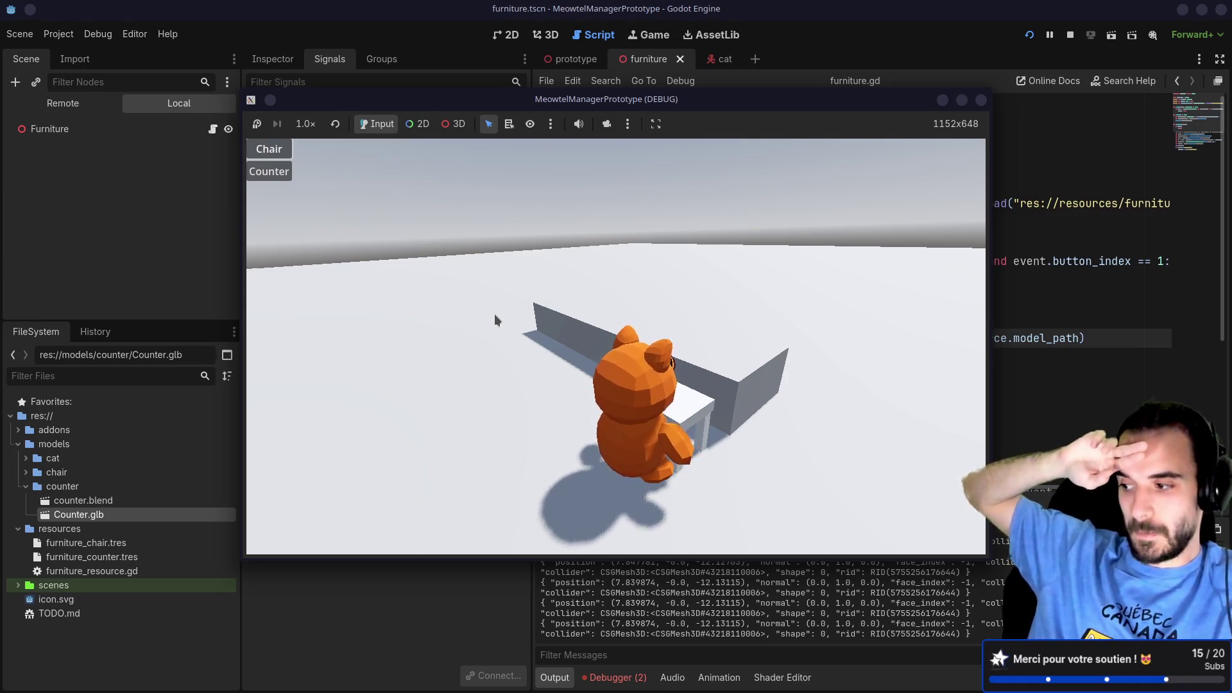
Step: Orbit the game camera, pick Chair, and place chairs by the counter
mouse_move(494, 314)
mouse_down()
mouse_move(537, 322)
mouse_move(276, 158)
mouse_up()
click(277, 154)
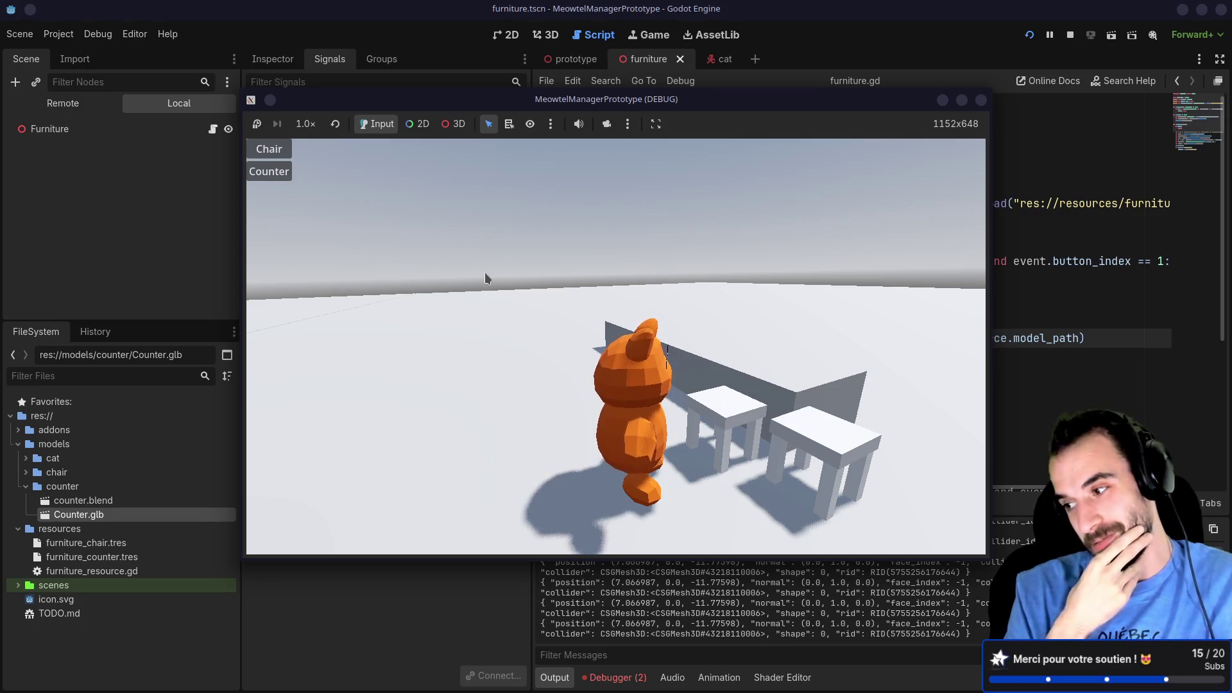
mouse_move(488, 273)
mouse_down()
mouse_move(553, 308)
mouse_move(530, 341)
mouse_move(536, 329)
mouse_up()
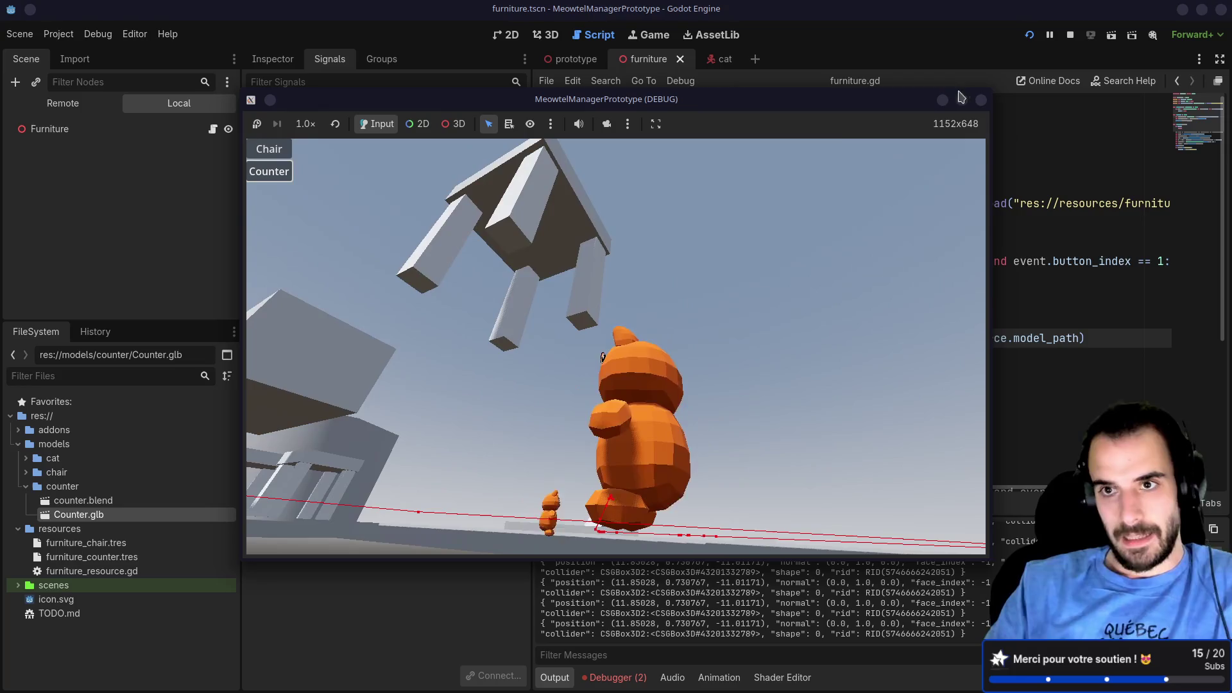
Step: Close the running game window and scroll down through the furniture.gd script
click(982, 100)
scroll(817, 323, down, 4)
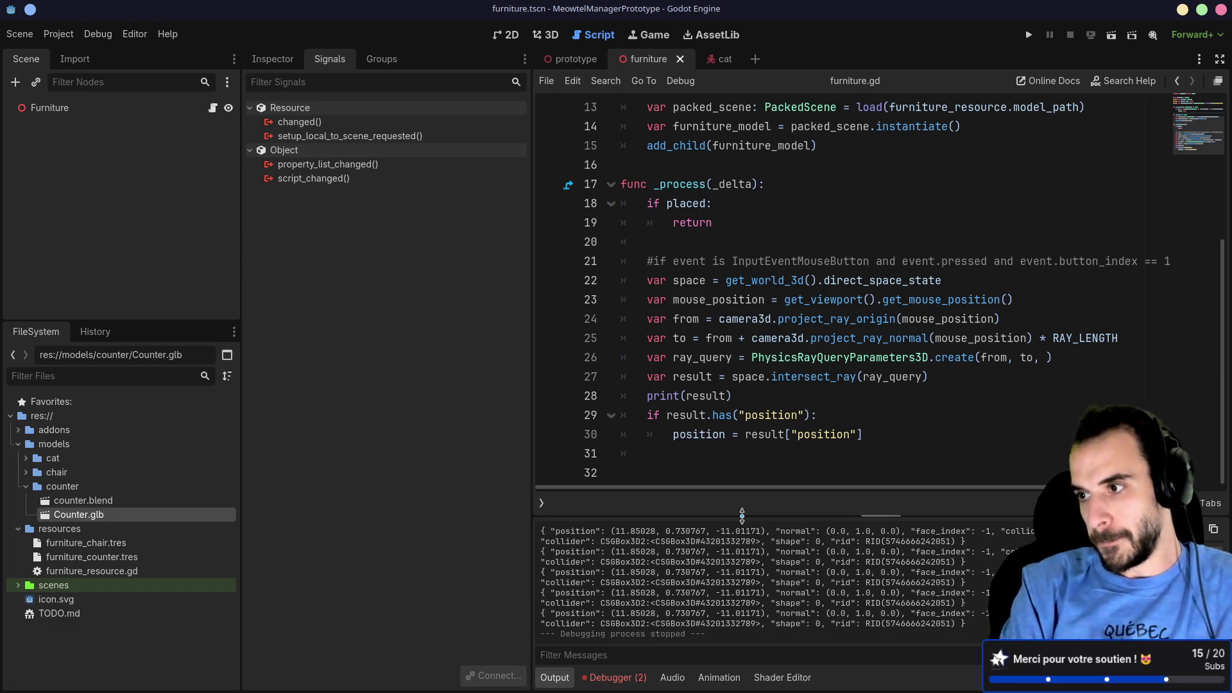
Step: Switch to the Godot Resources docs in the browser, then on to the lazygit terminal
key(alt+Tab)
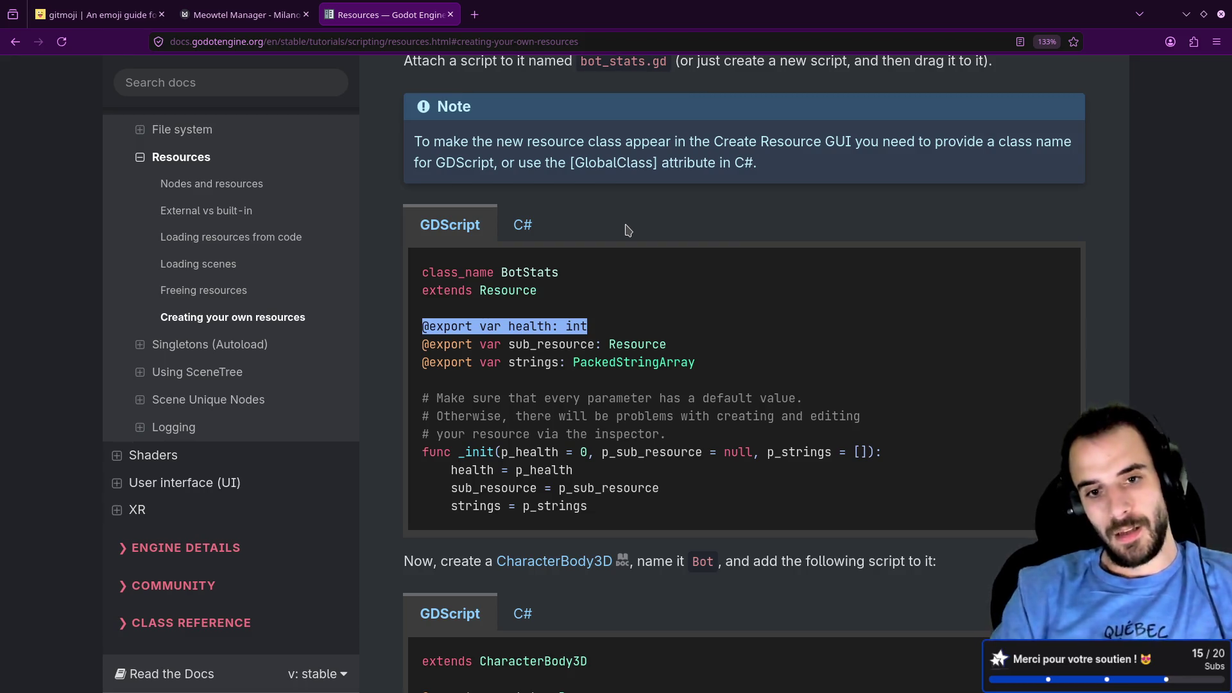
key(alt+Tab)
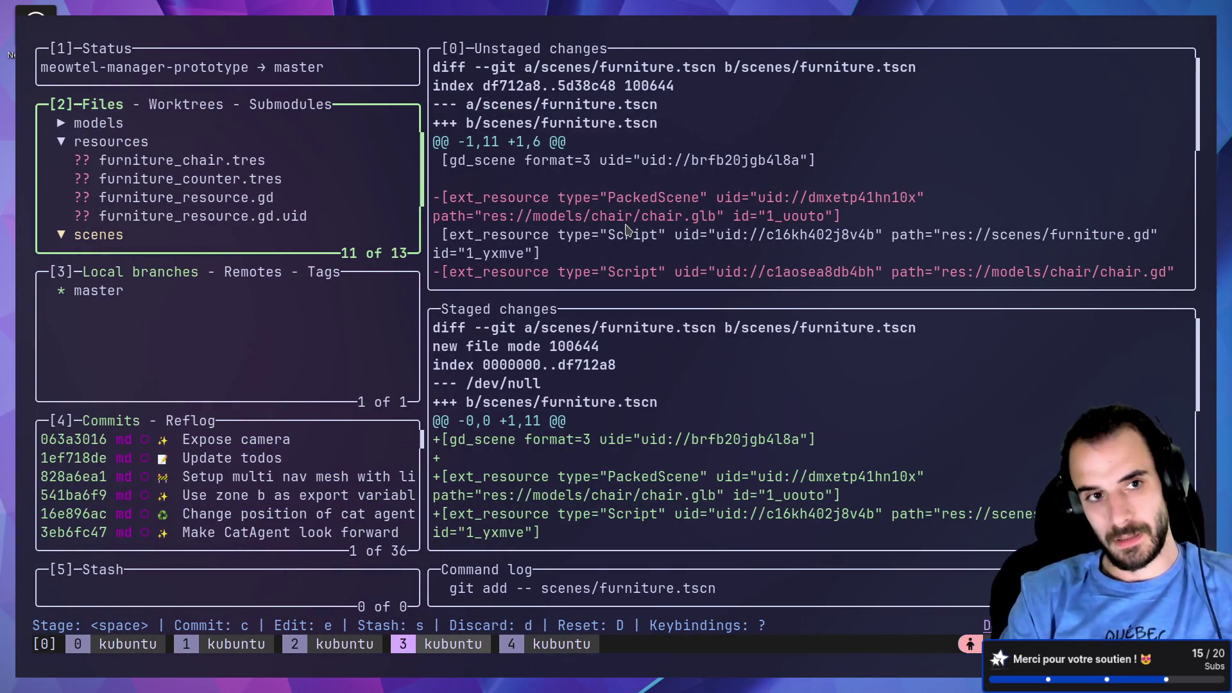
Step: Relaunch lazygit, collapse models, and review diffs of the changed scene and resource files
text(qzygit)
key(Return)
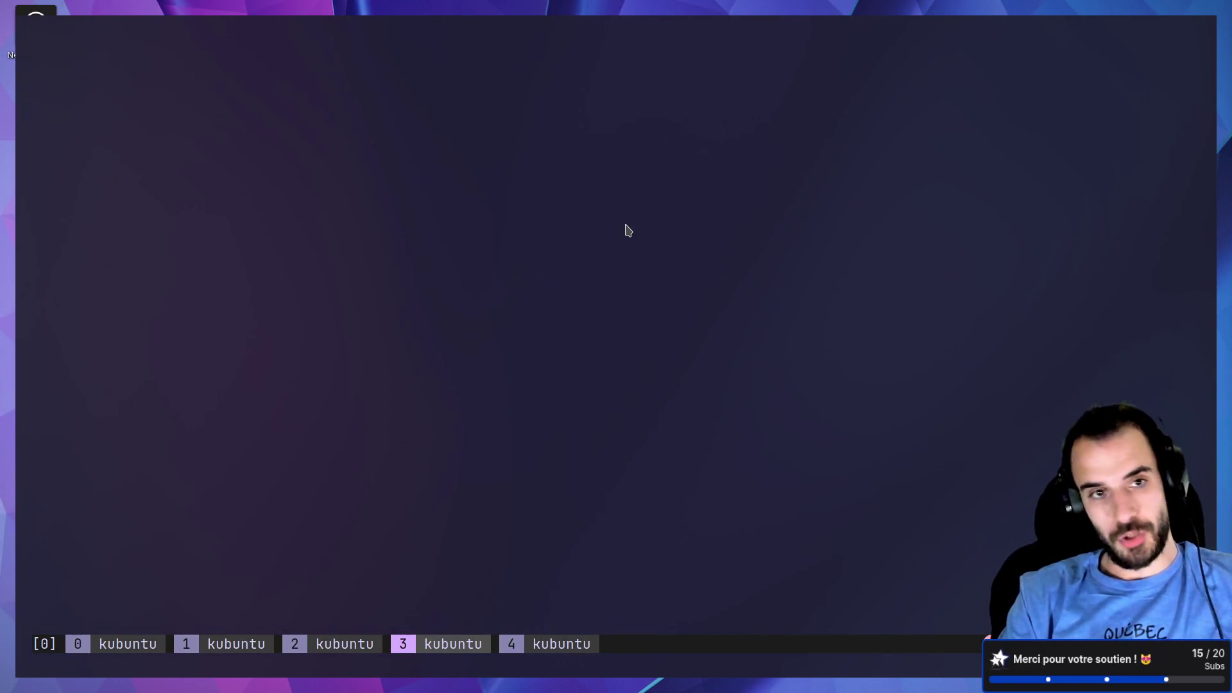
key(Down)
key(Return)
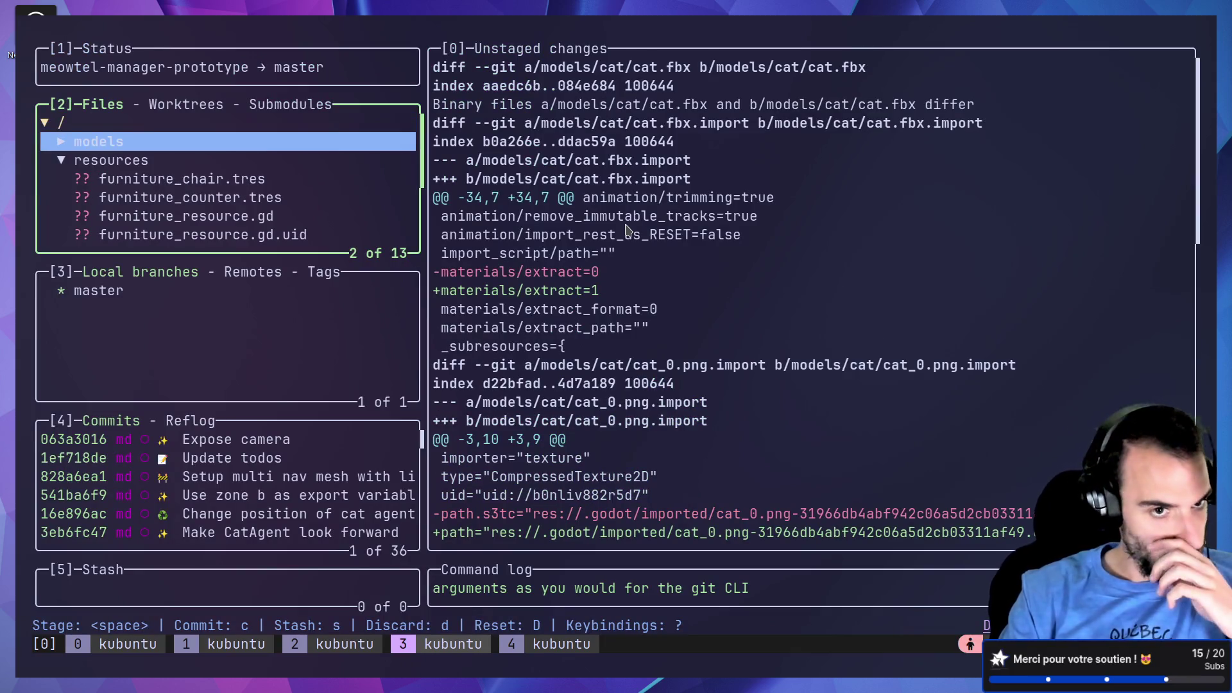
key(Down)
key(Down)
key(Down)
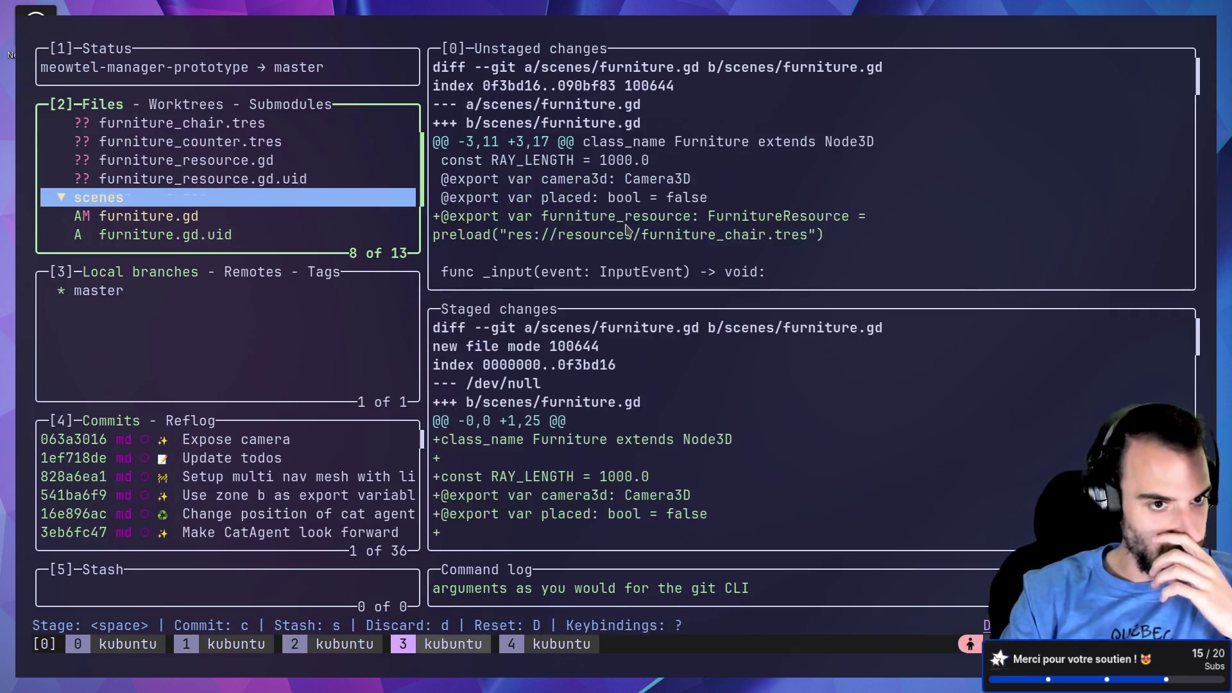
key(Down)
key(Down)
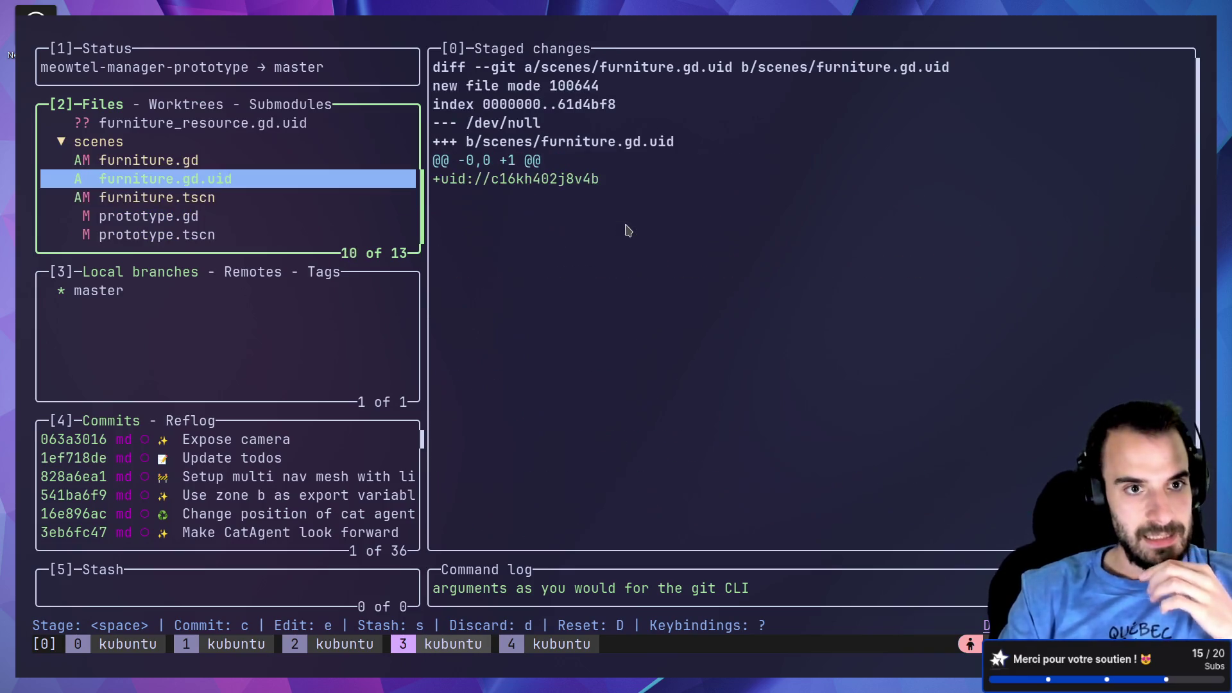
key(Down)
key(Down)
key(Up)
key(Up)
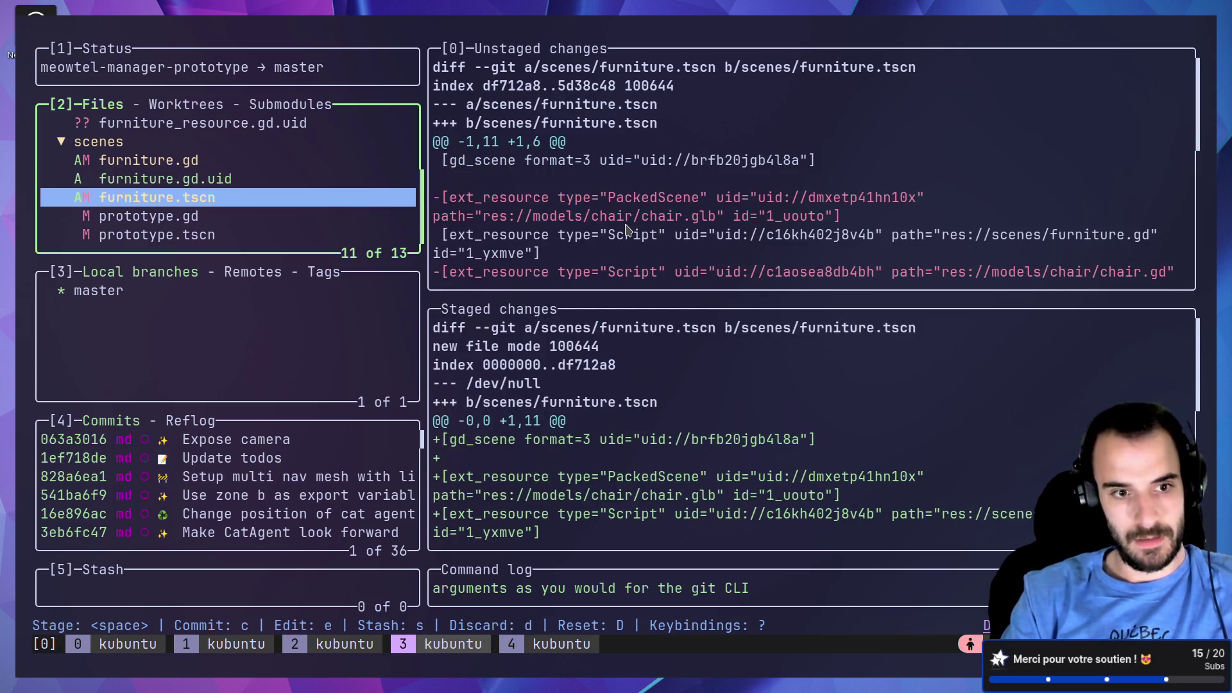
key(Up)
key(Up)
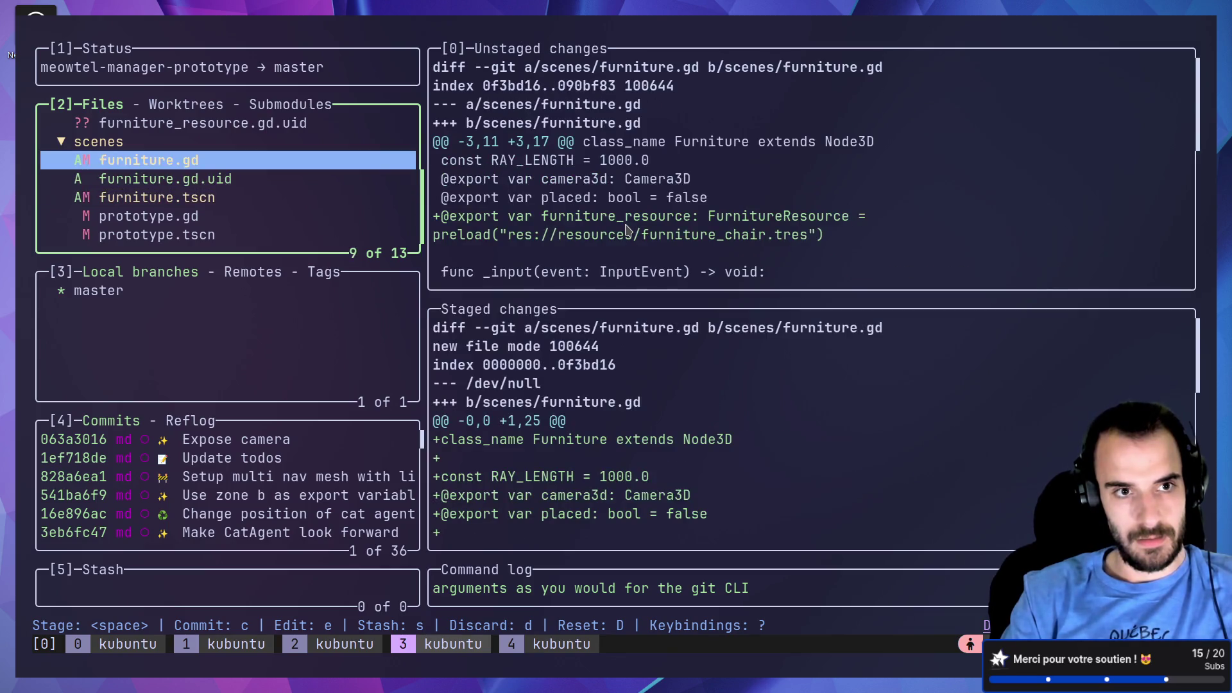
key(Down)
key(Down)
key(Down)
key(Up)
key(Up)
key(Up)
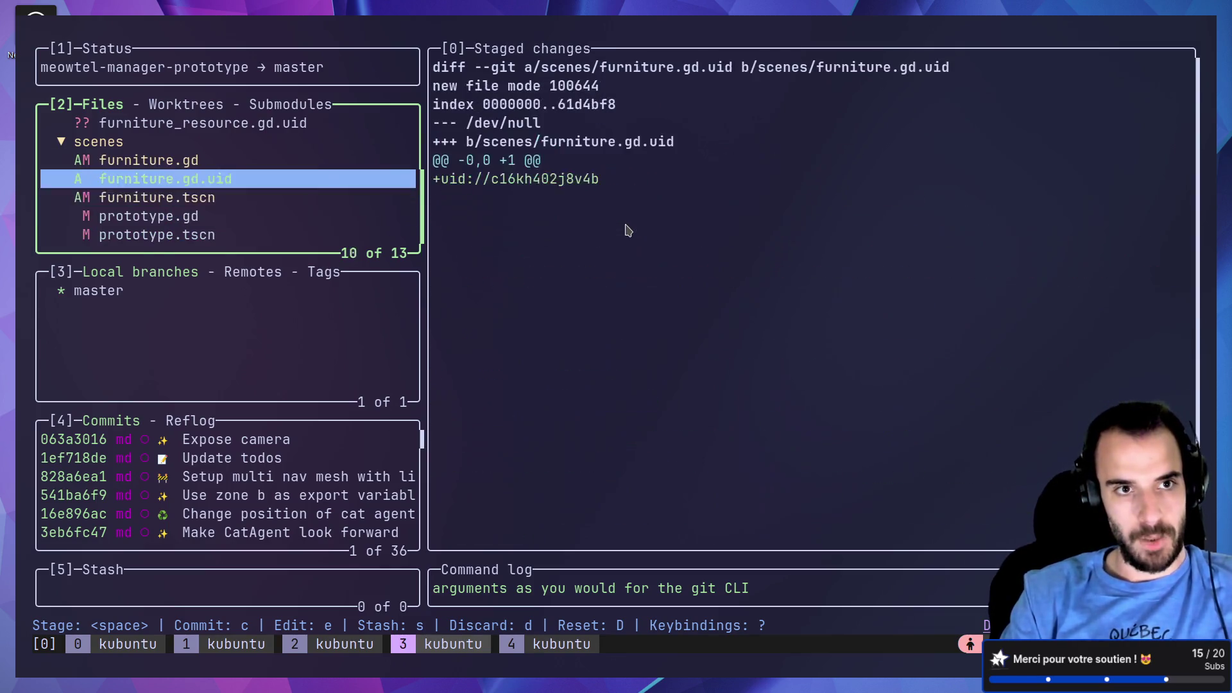
key(Up)
key(Up)
key(Down)
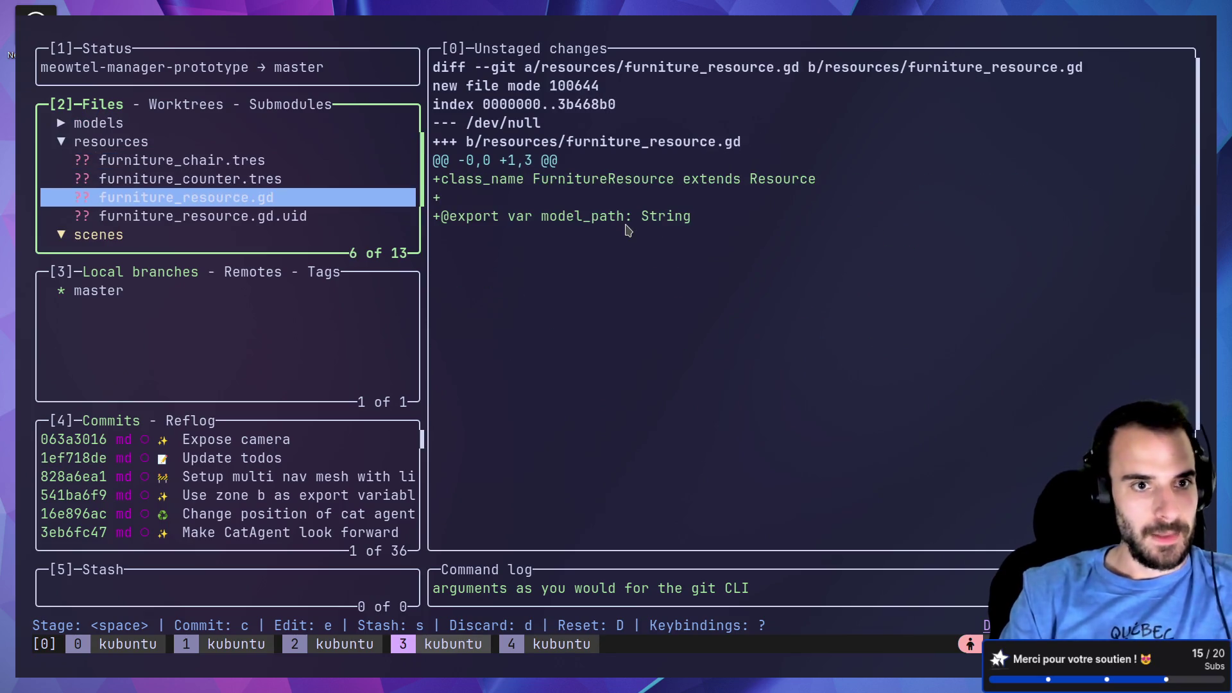
Step: Stage furniture_resource.gd and its .uid, then start and cancel a commit
key(space)
key(Down)
key(space)
key(c)
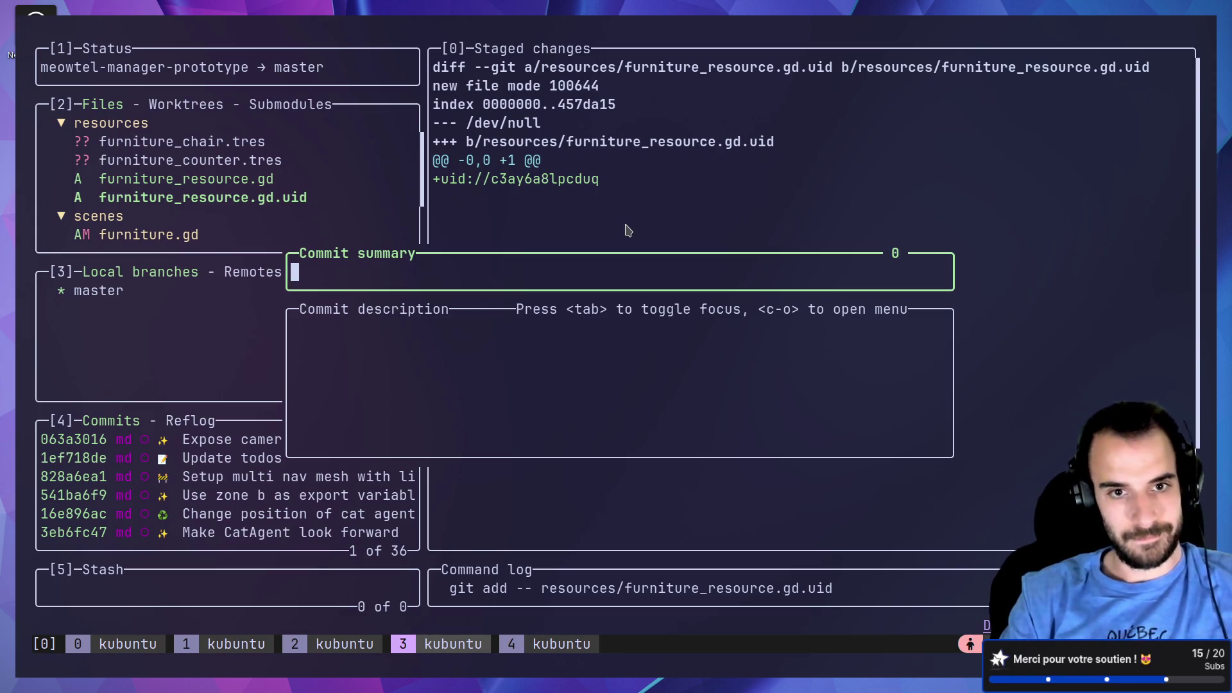
key(Escape)
Step: Relaunch lazygit and unstage furniture.gd.uid and furniture.tscn
text(q)
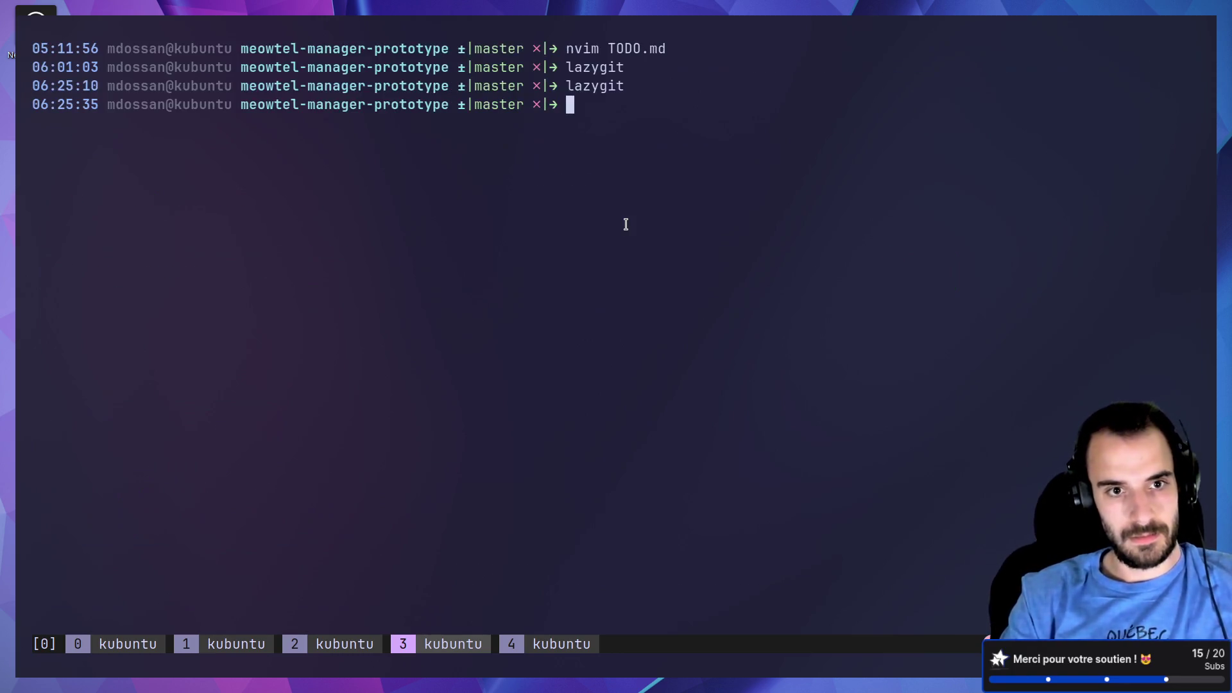
text(lazygit)
key(Return)
key(Down)
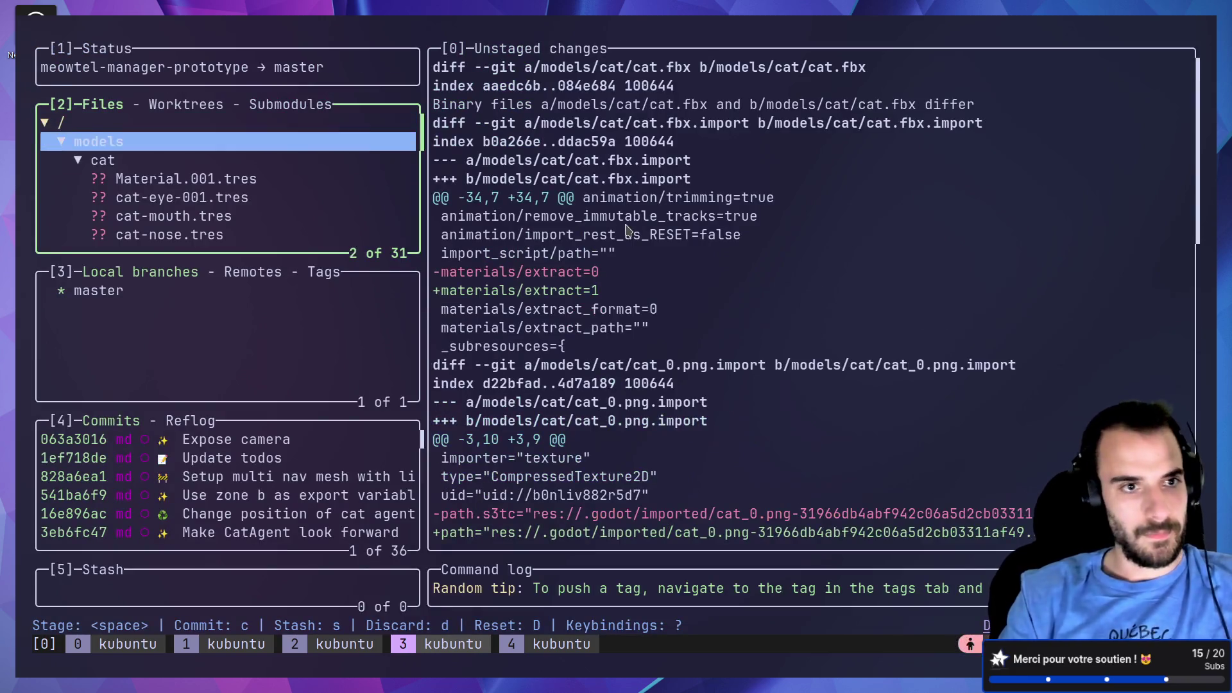
key(Return)
key(Down)
key(Down)
key(Down)
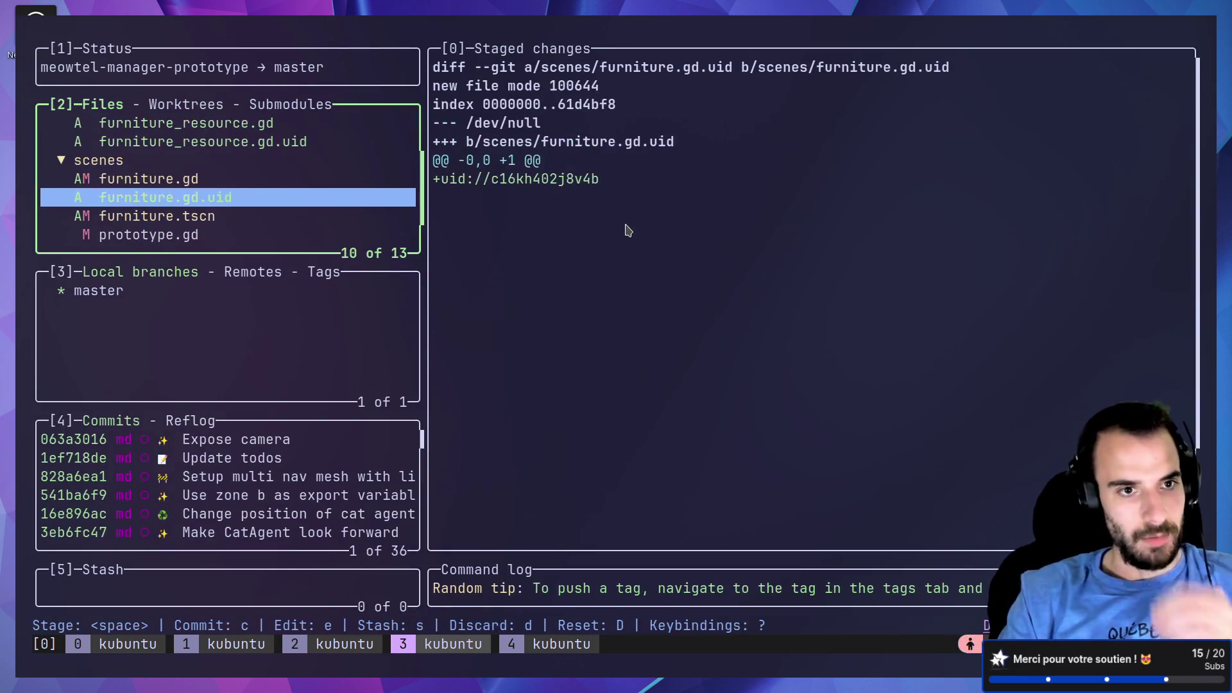
key(Up)
key(space)
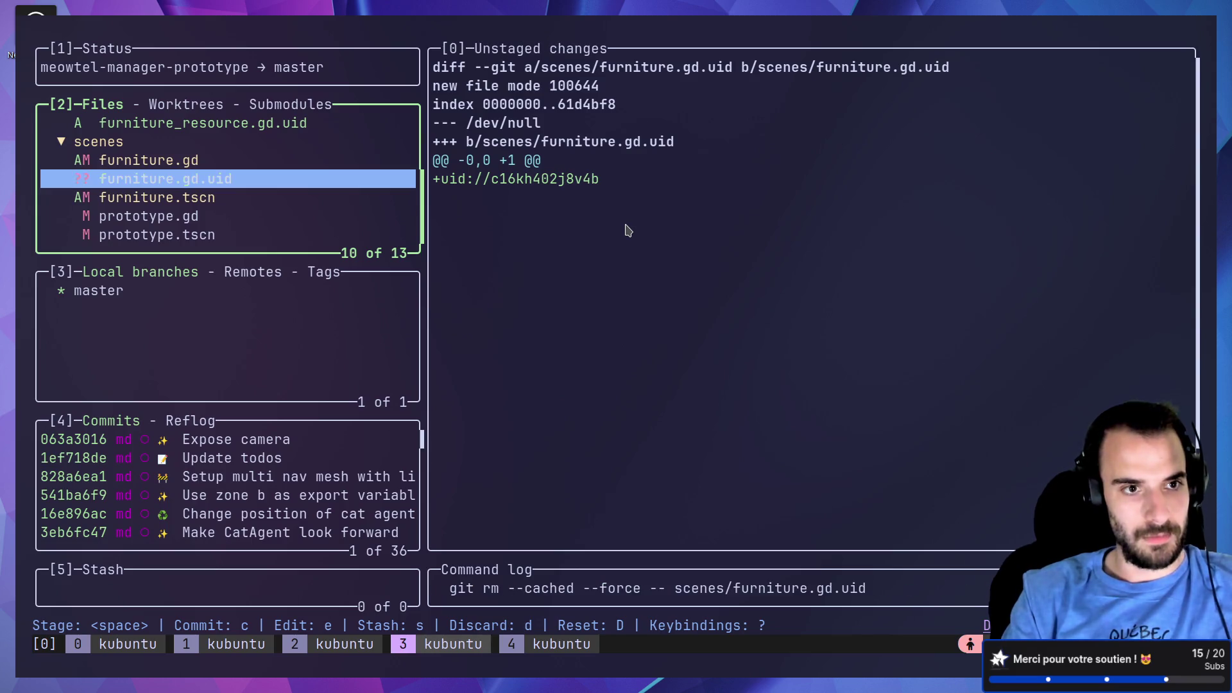
key(Down)
key(space)
key(Up)
key(Down)
key(space)
Step: Keep furniture.gd out of the commit, then bring up the gitmoji reference in the browser
key(Down)
key(Down)
key(Up)
key(Up)
key(Up)
key(Up)
key(space)
key(Up)
key(Down)
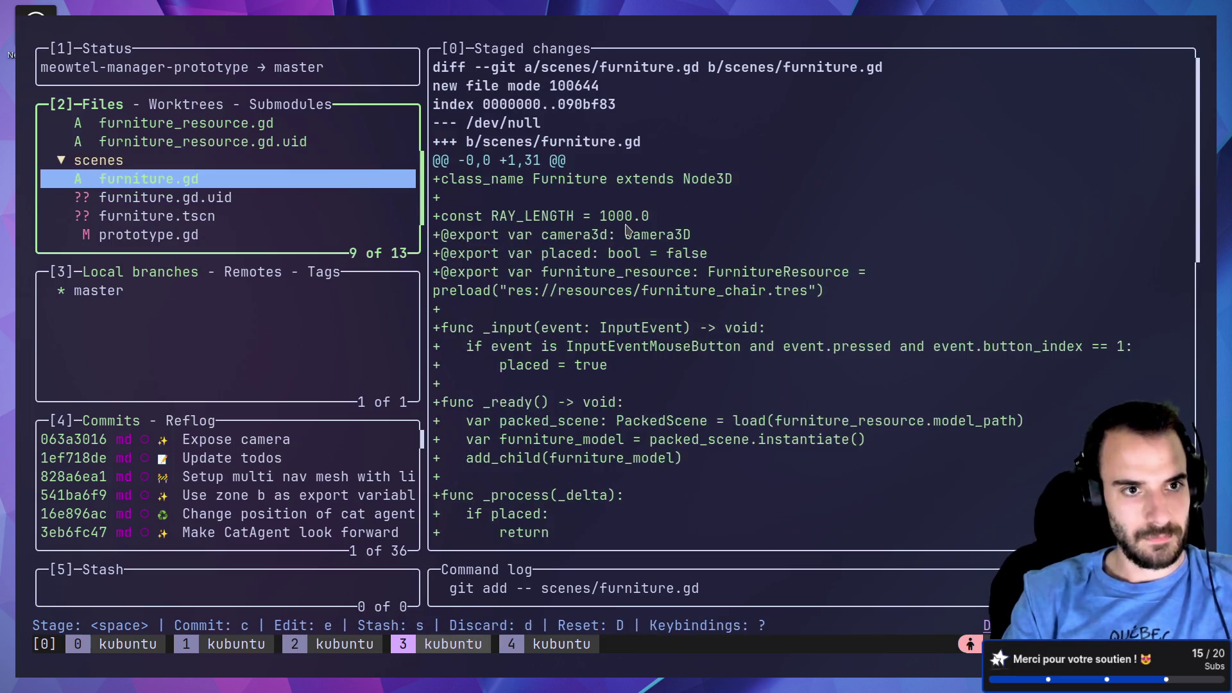
key(space)
key(Down)
key(Up)
key(Up)
key(Up)
key(alt+Tab)
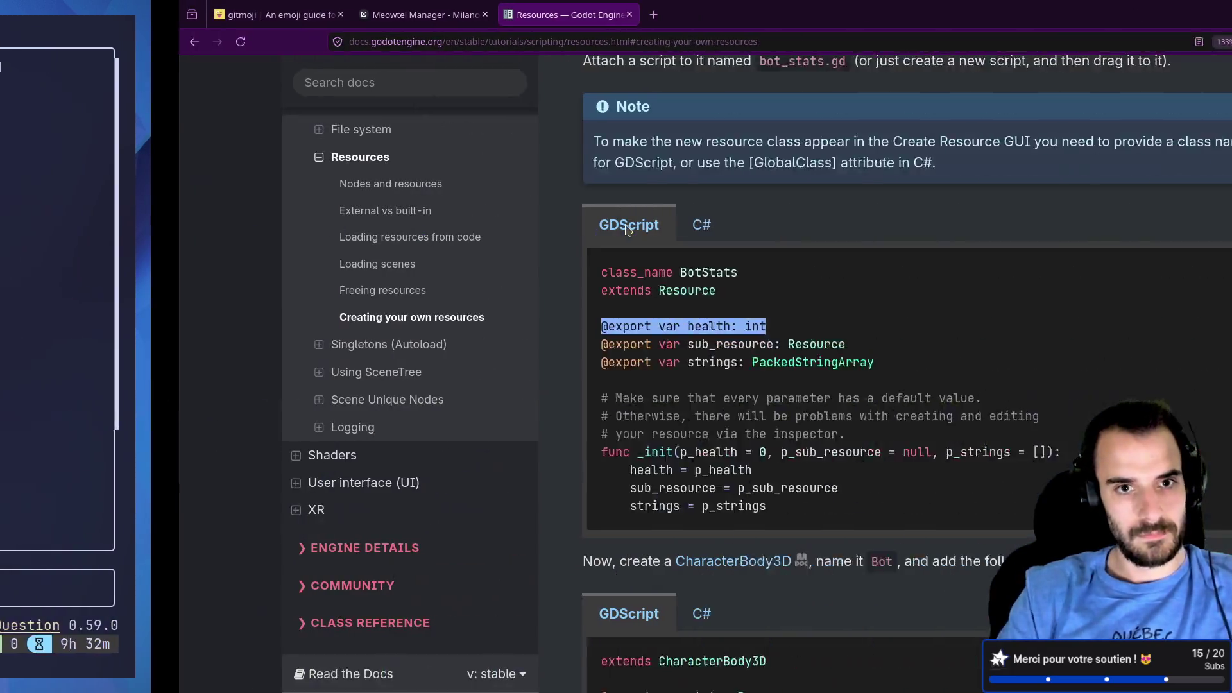
click(98, 14)
Step: Commit the staged resource script as '✨ Create `FurnitureResource`'
click(516, 167)
key(alt+Tab)
key(c)
key(ctrl+shift+v)
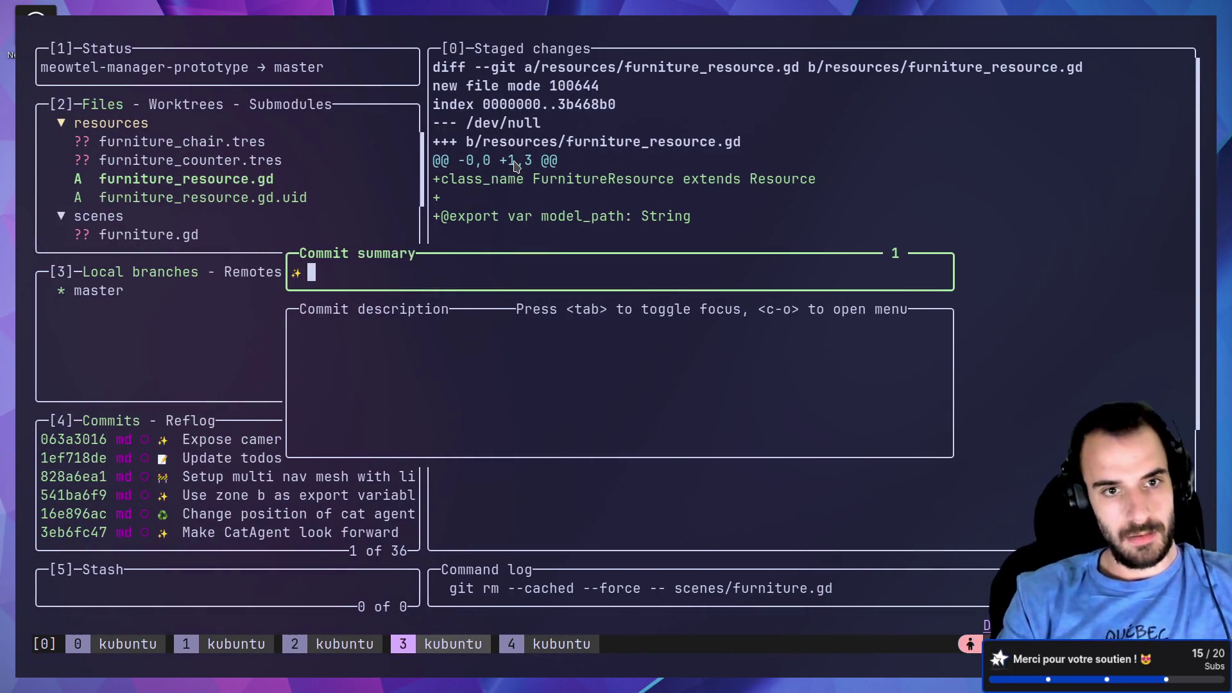
text( Create `Furn)
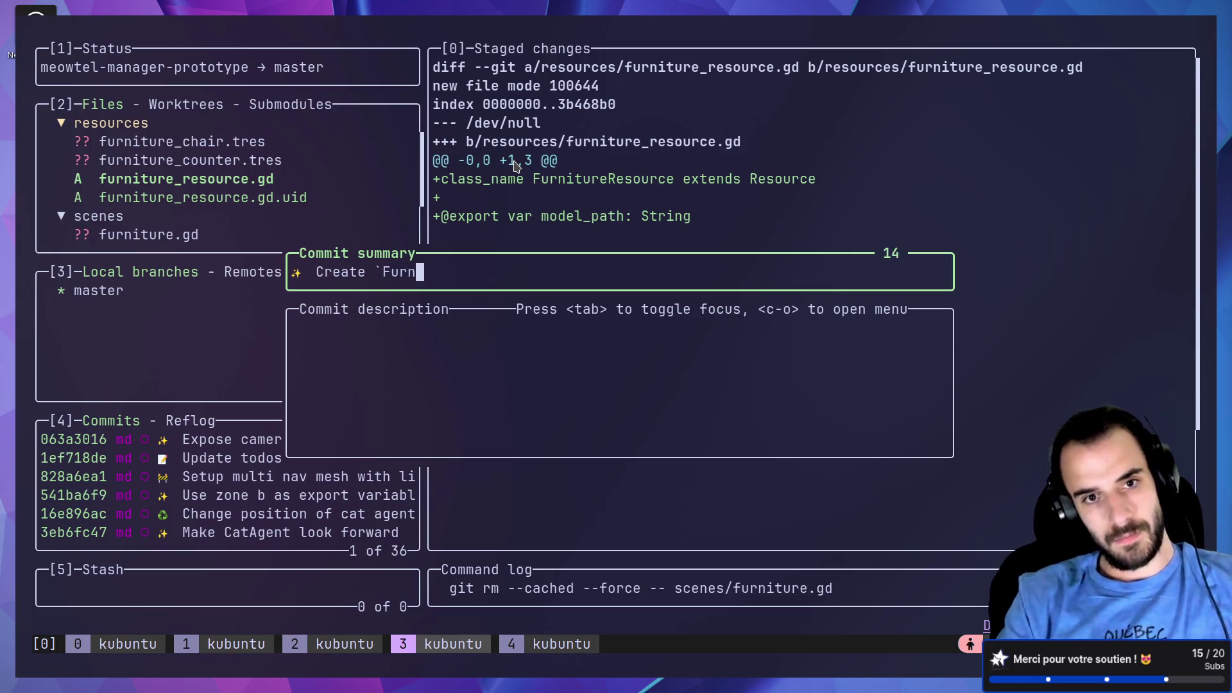
text(itureReso)
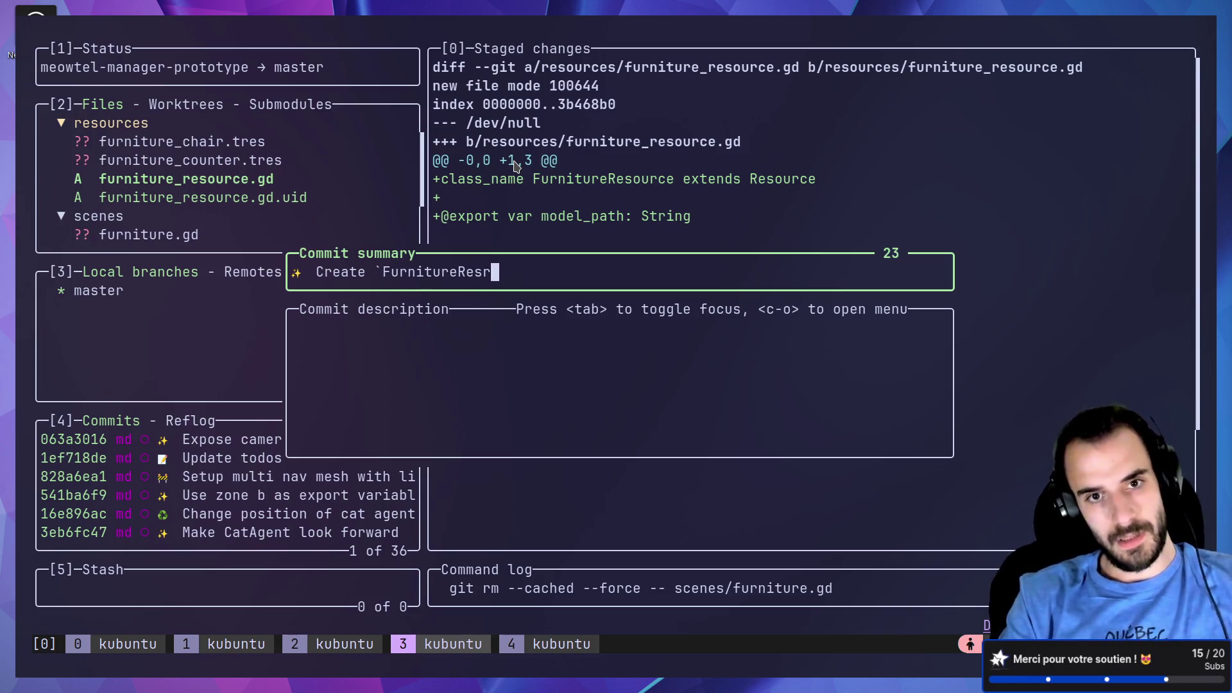
text(urce`)
key(Return)
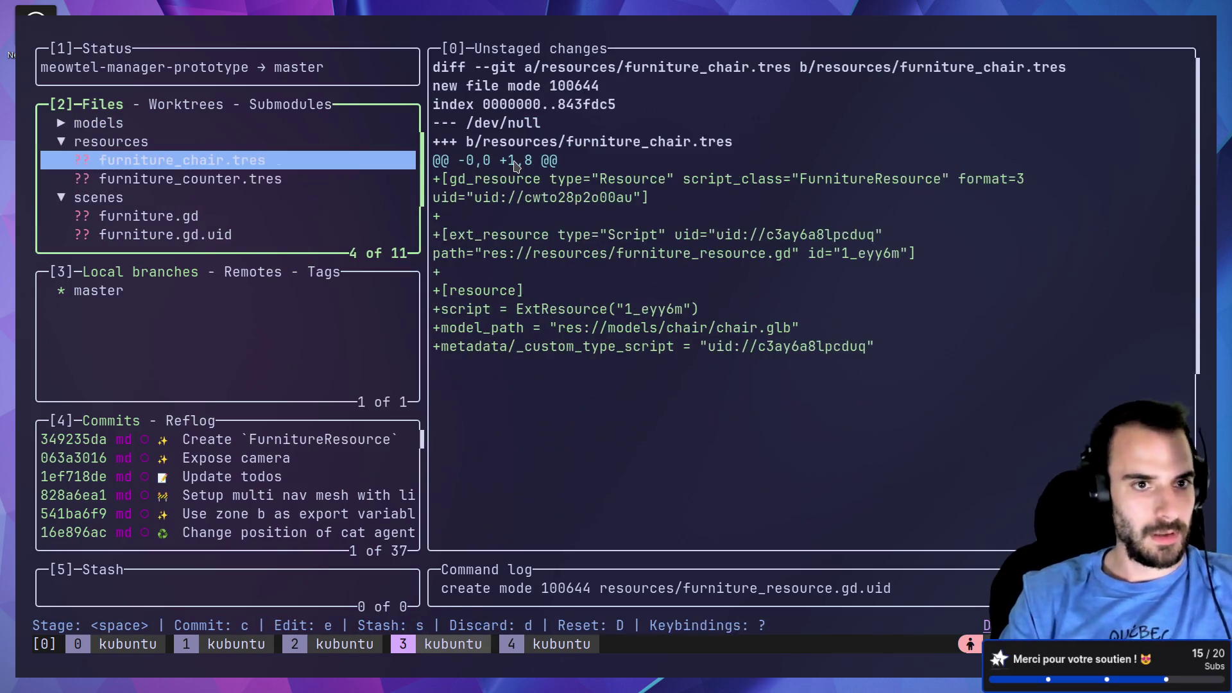
Step: Stage furniture_counter.tres and commit it as the counter's furniture resource
key(Down)
key(space)
text(c)
text(✨ Create)
text( `Furnit)
key(BackSpace)
key(BackSpace)
key(BackSpace)
text(resource for )
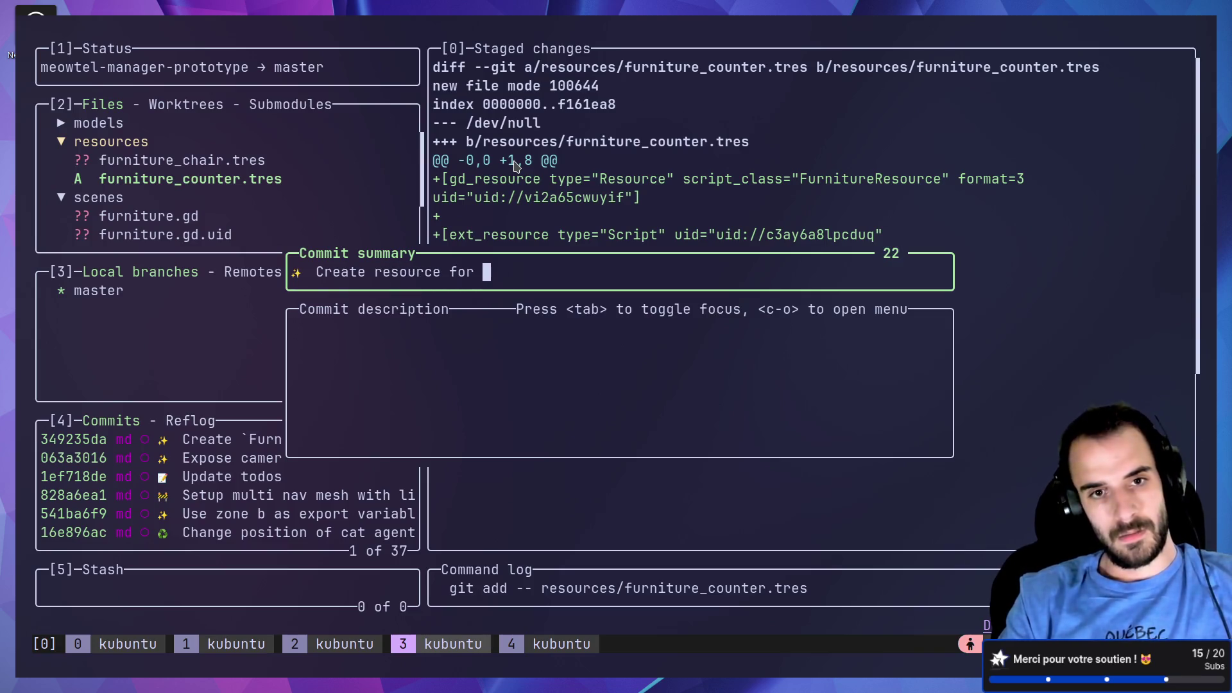
text(furniture)
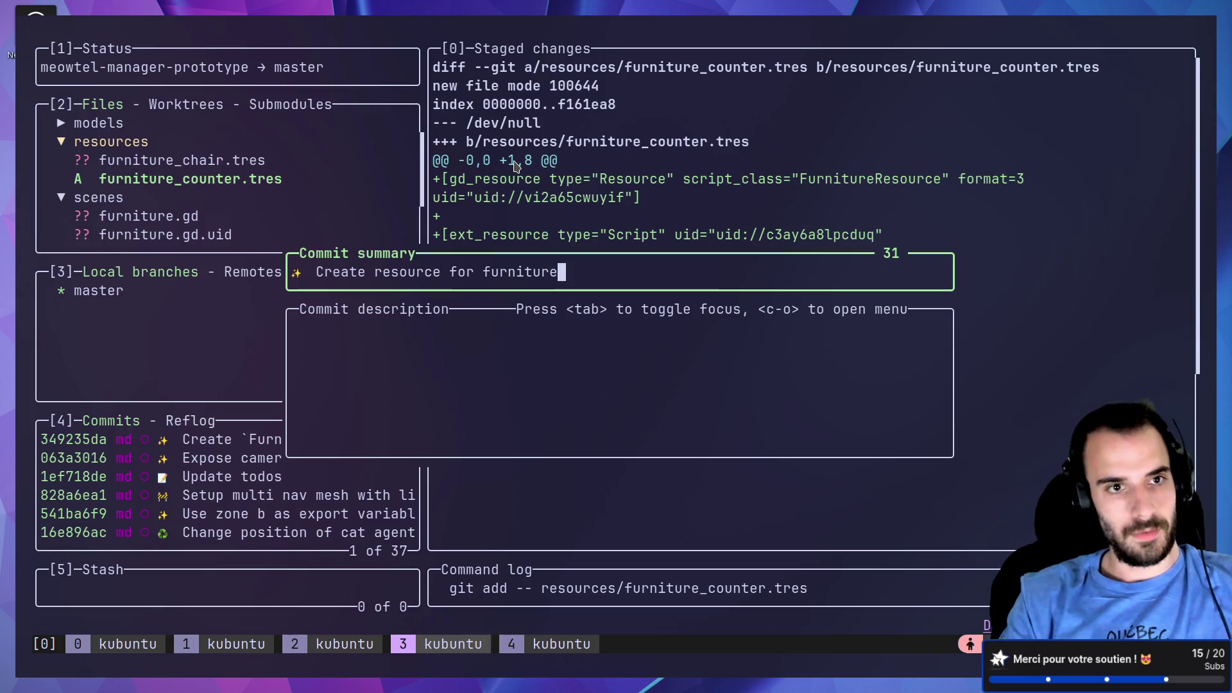
text( counter)
key(Return)
Step: Stage furniture_chair.tres and commit it as '✨ Create furniture resource for chair'
key(space)
text(c)
text(✨ Create )
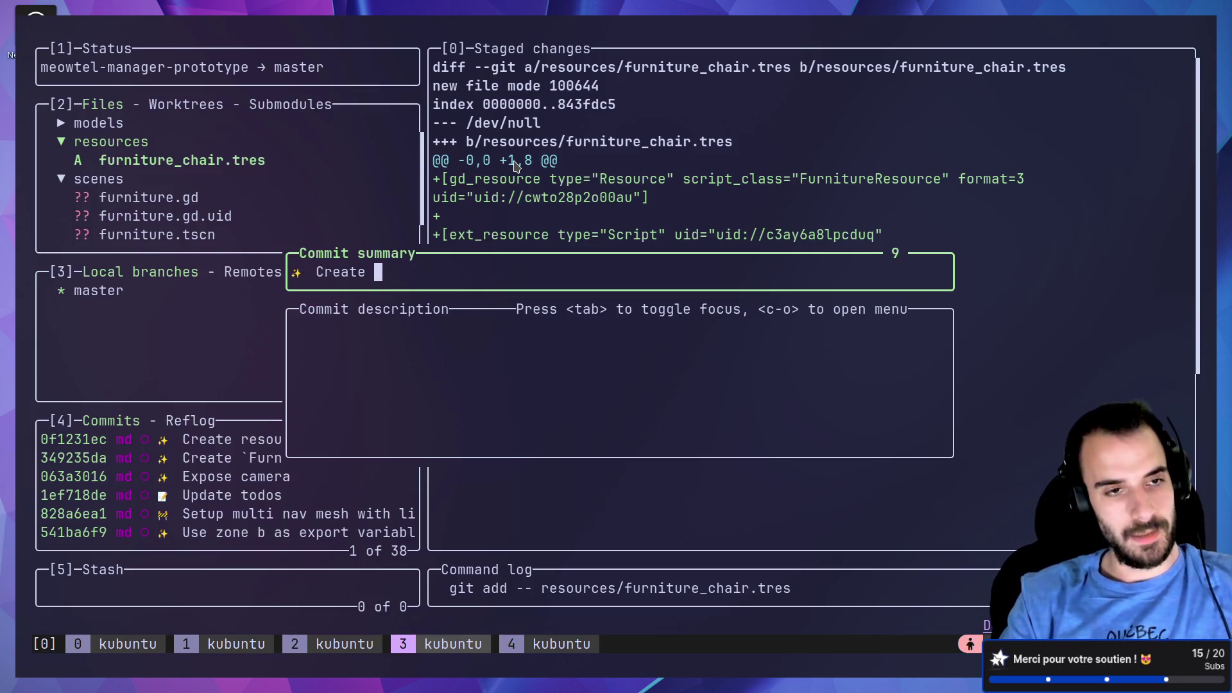
text(furniture ree)
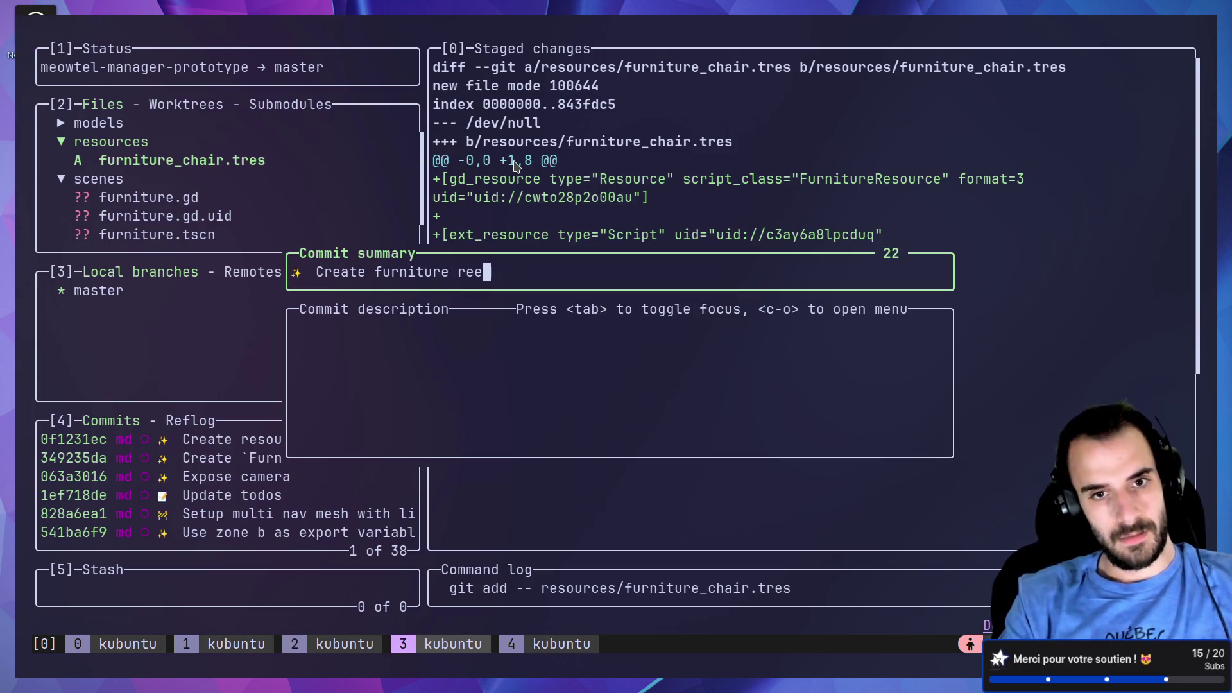
key(BackSpace)
text(source for chair)
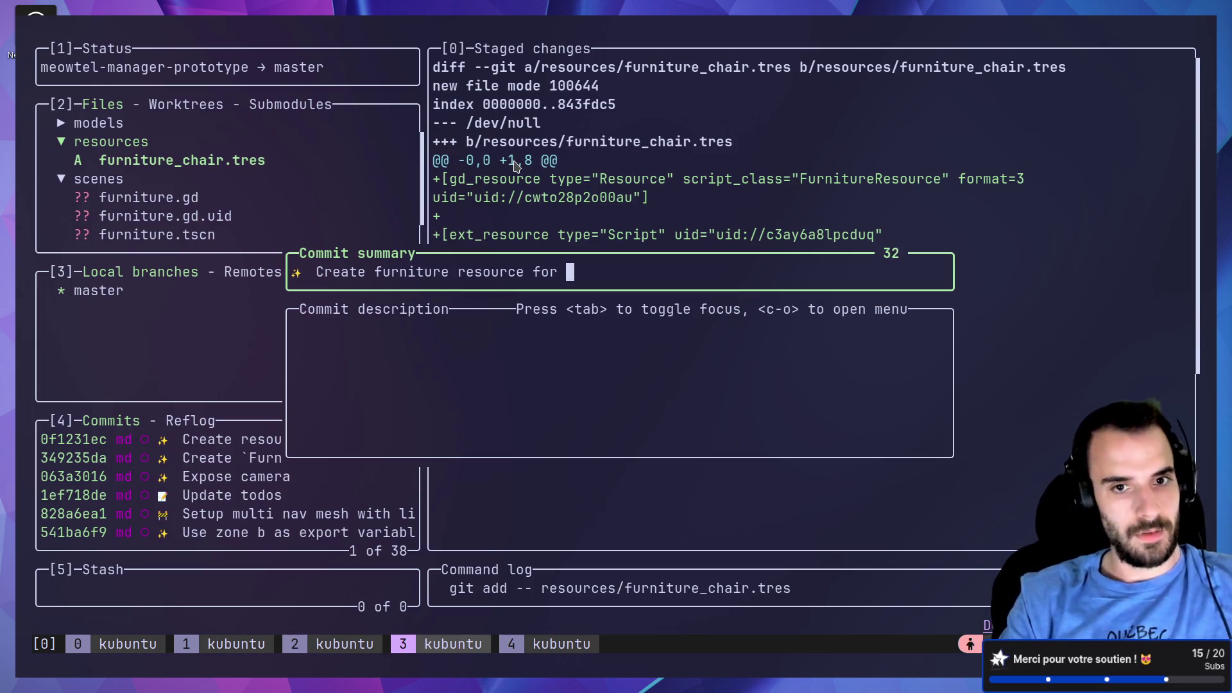
key(Return)
key(Down)
key(Down)
Step: Stage furniture.gd, its .uid and furniture.tscn, and write '✨ Create node to handle furniture resources'
key(Up)
key(space)
key(Down)
key(space)
key(Down)
key(space)
text(c)
text(✨ )
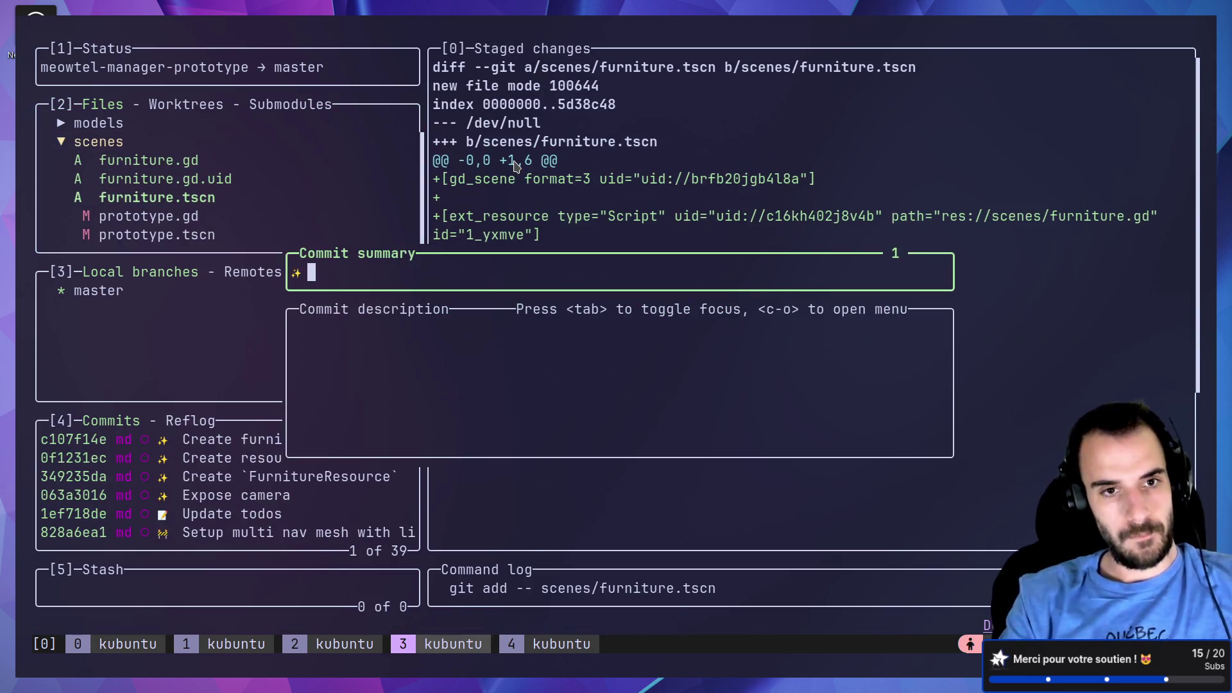
text(Create no)
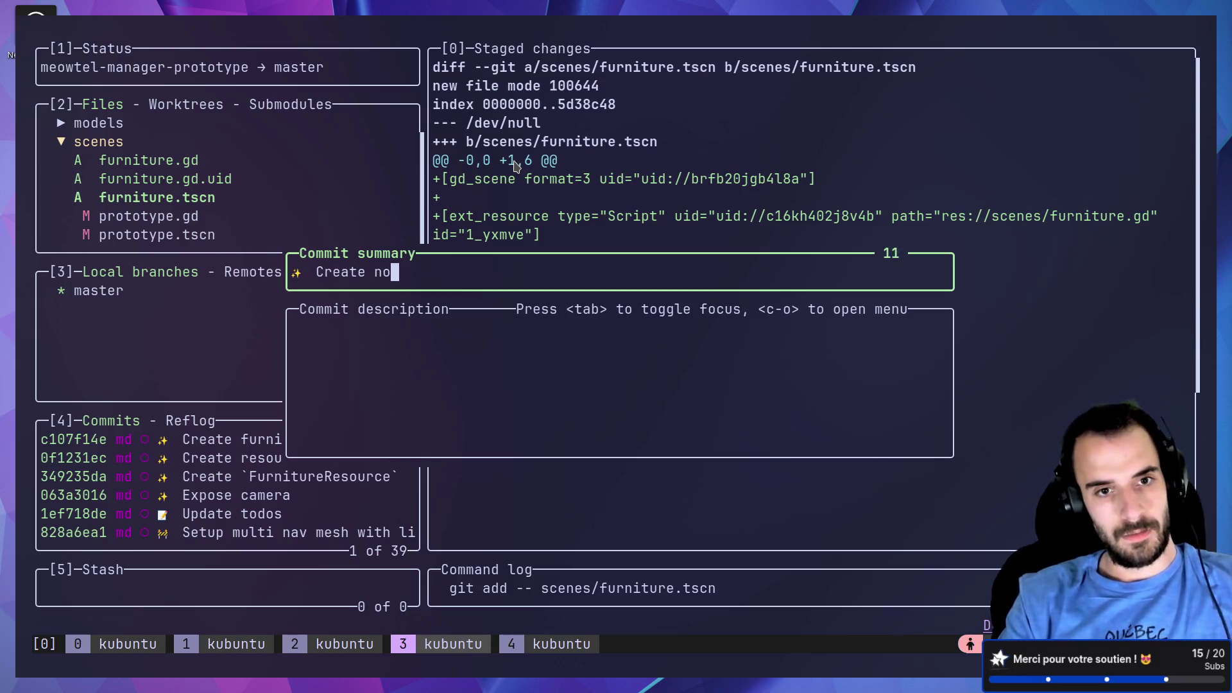
text(de to han)
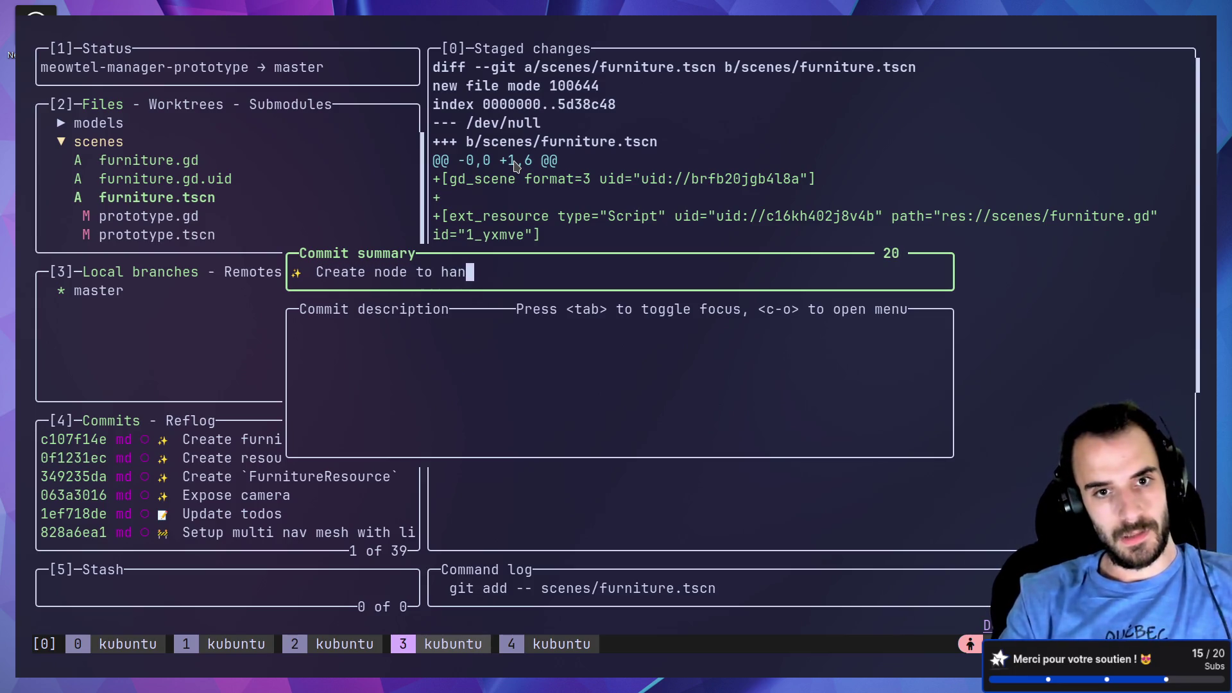
text(dle fu)
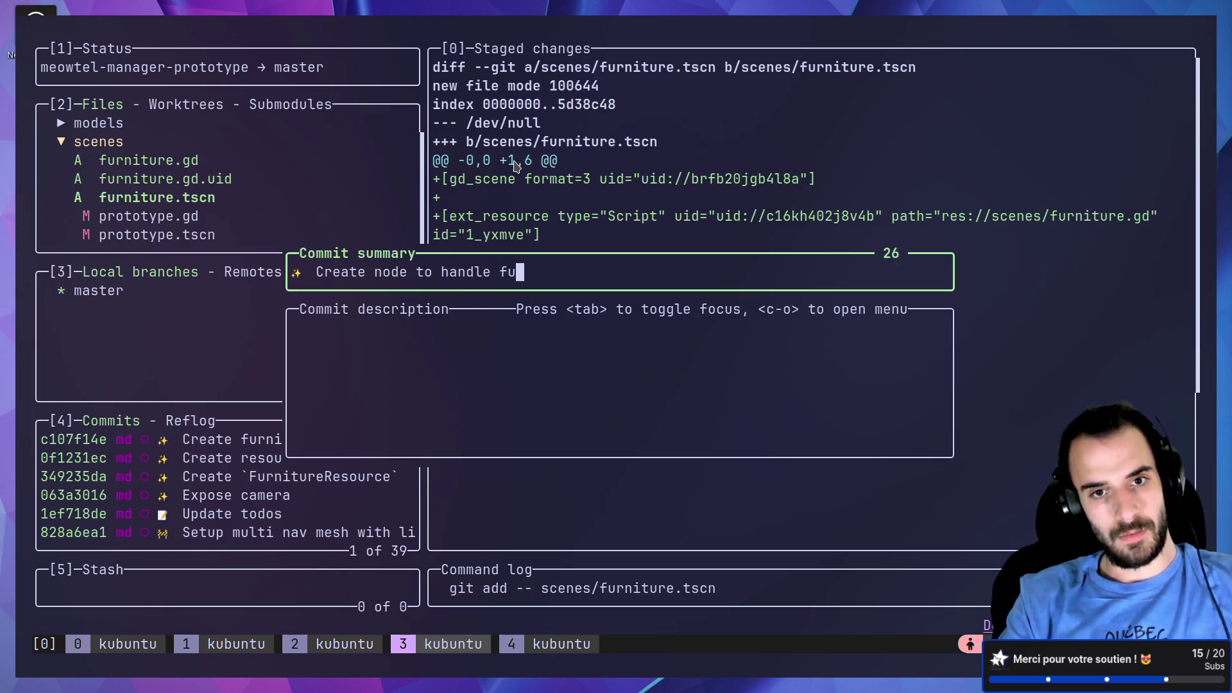
text(rniture resources)
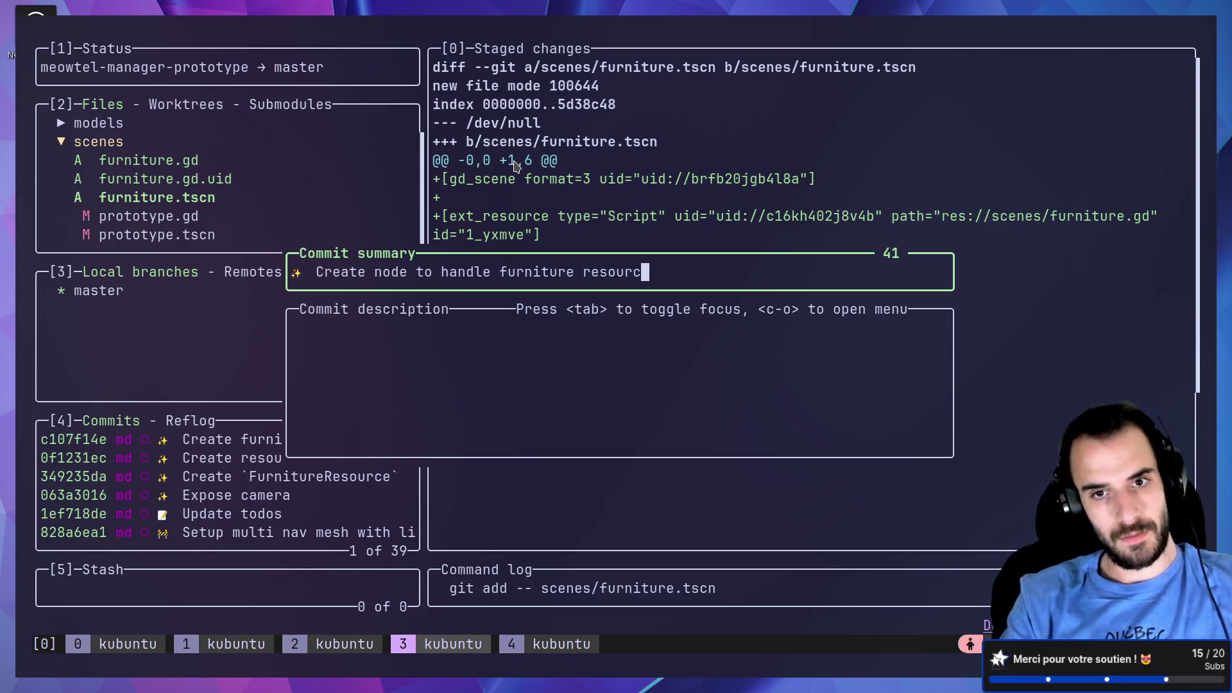
Step: Commit the furniture node files, then browse the cat, chair and counter model changes
key(Return)
key(Up)
key(Up)
key(Up)
key(Return)
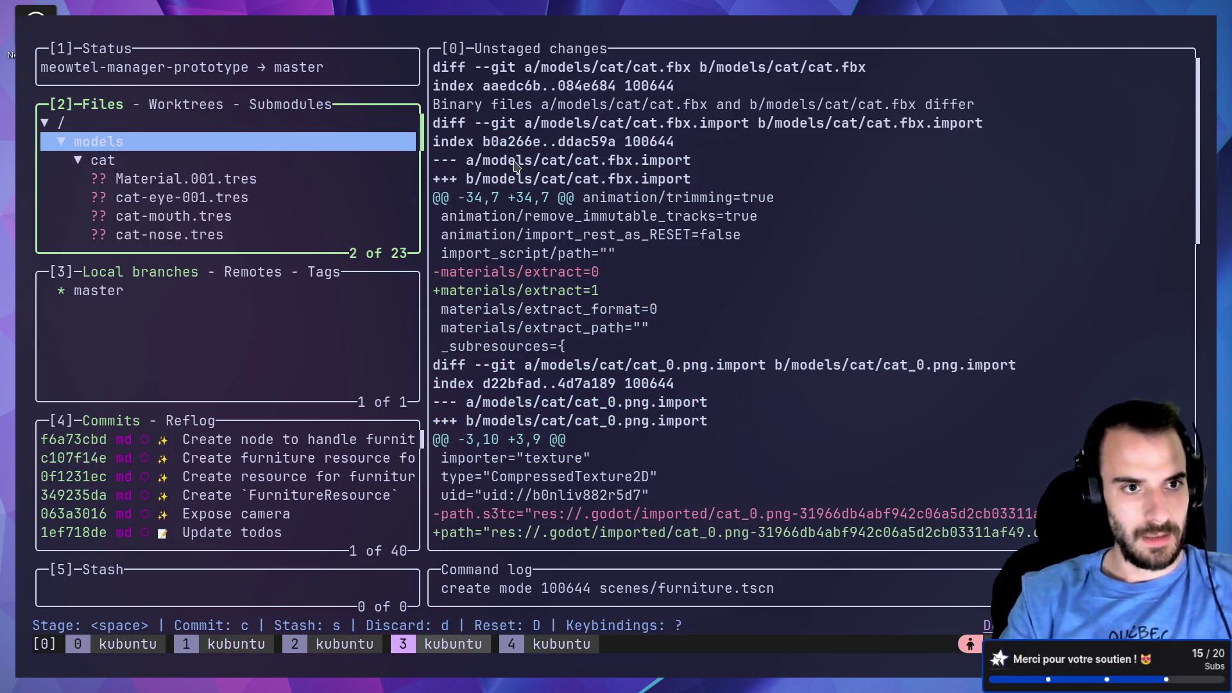
key(Down)
key(Down)
key(Up)
key(Return)
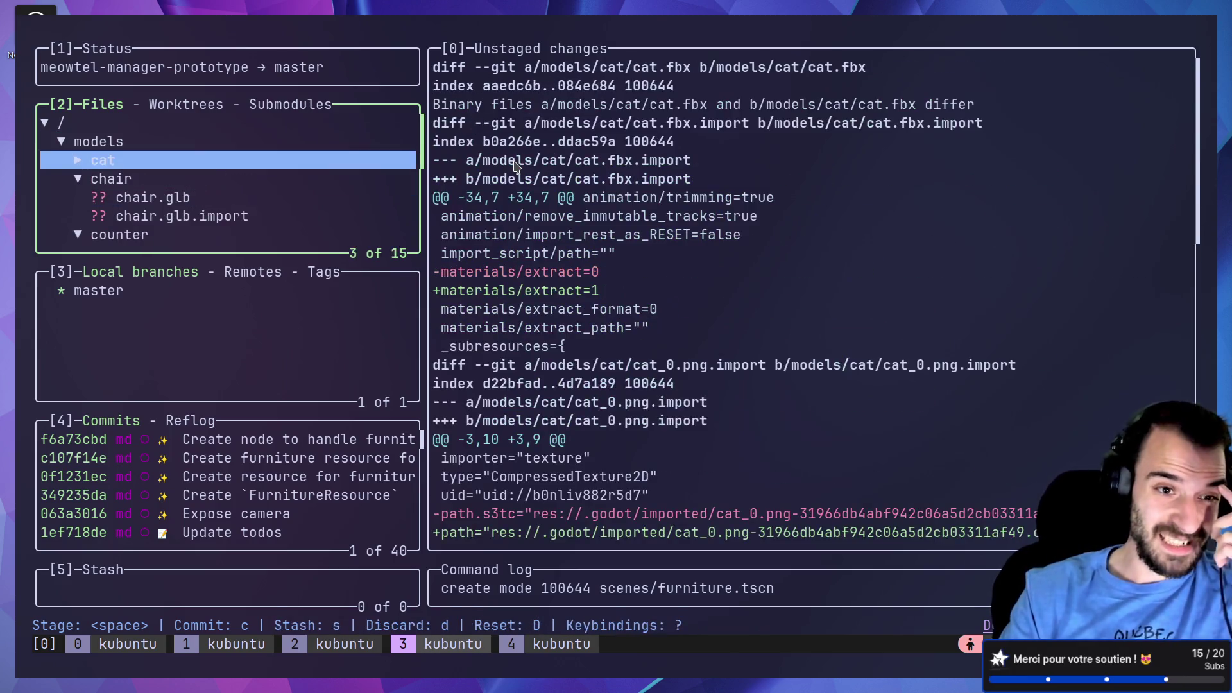
key(Down)
key(Return)
key(Down)
key(Return)
key(Up)
key(Up)
key(Up)
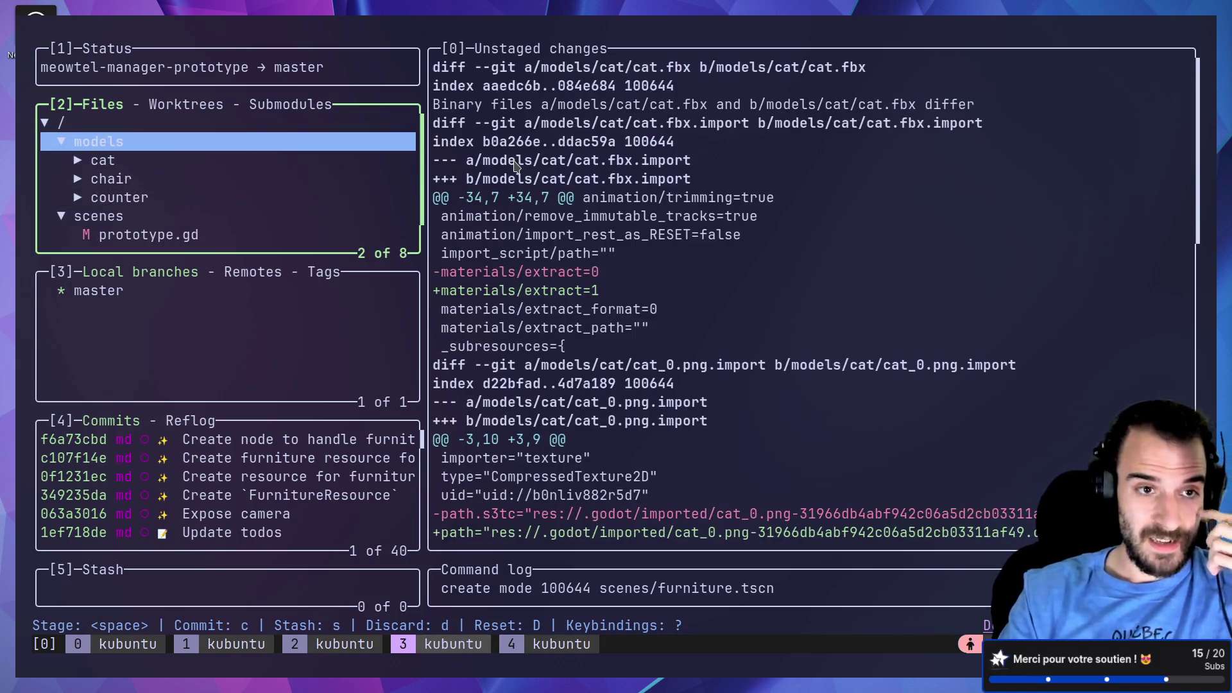
key(Return)
key(Down)
key(Down)
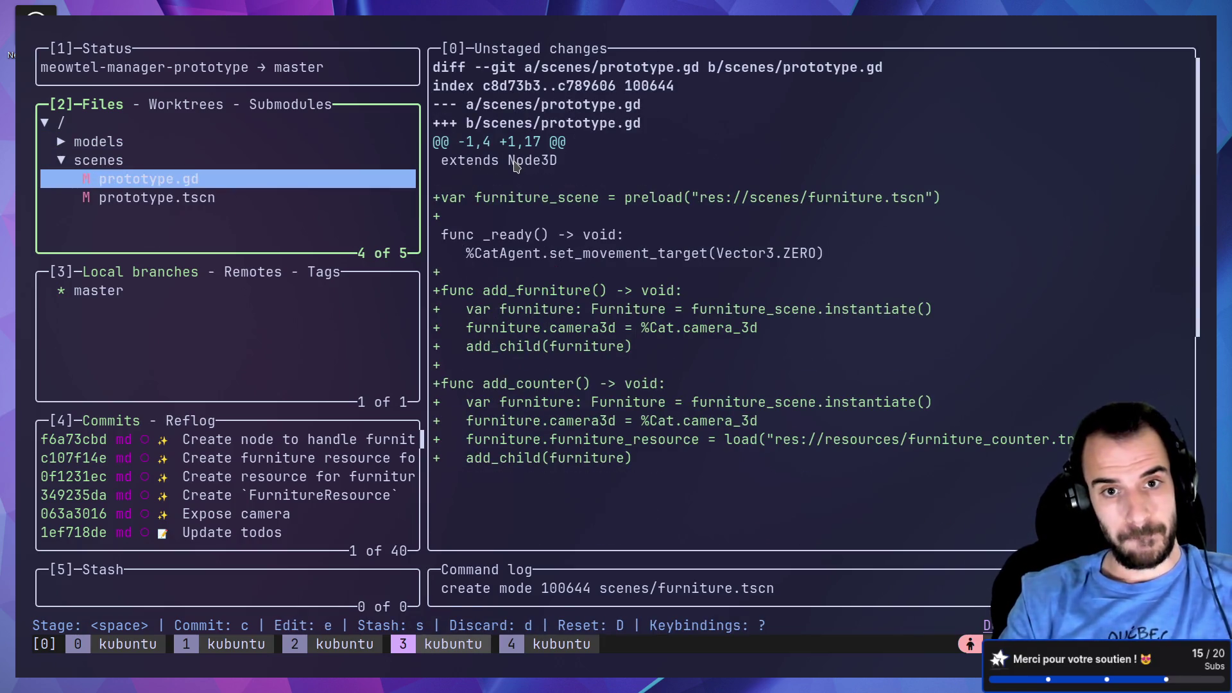
Step: Commit prototype.gd and prototype.tscn as 'Add buttons to place furniture in prototype', then quit lazygit
key(Down)
key(Up)
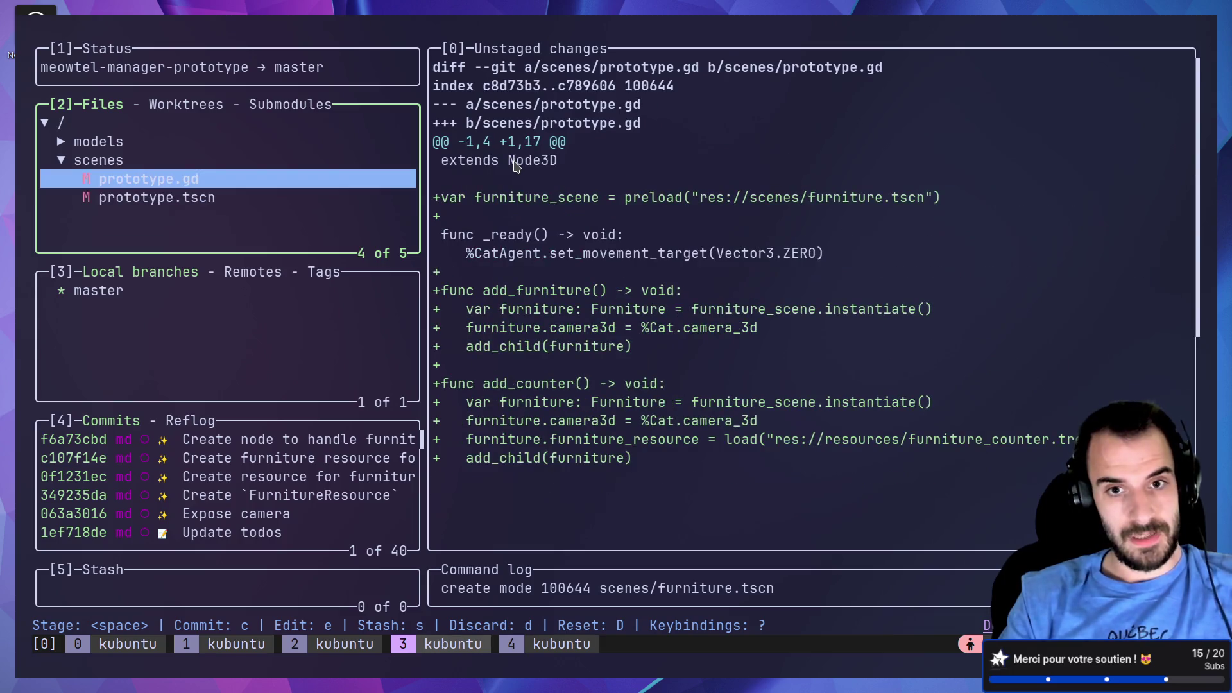
key(space)
key(Down)
key(space)
text(c)
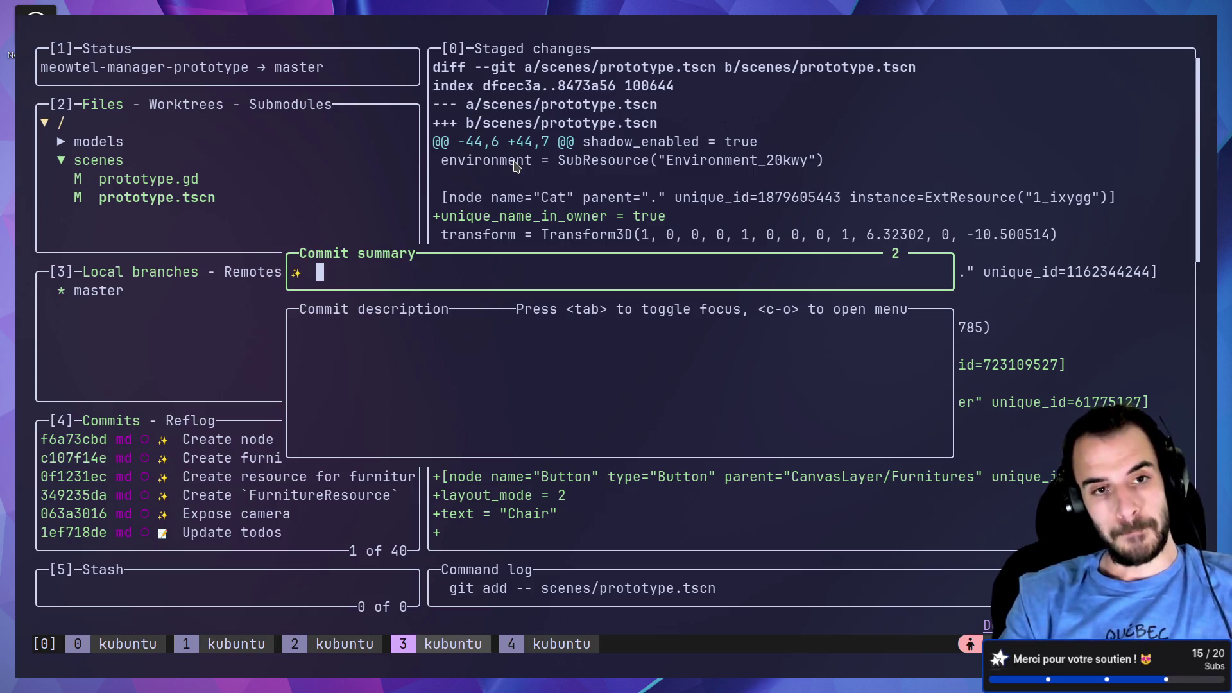
text( button)
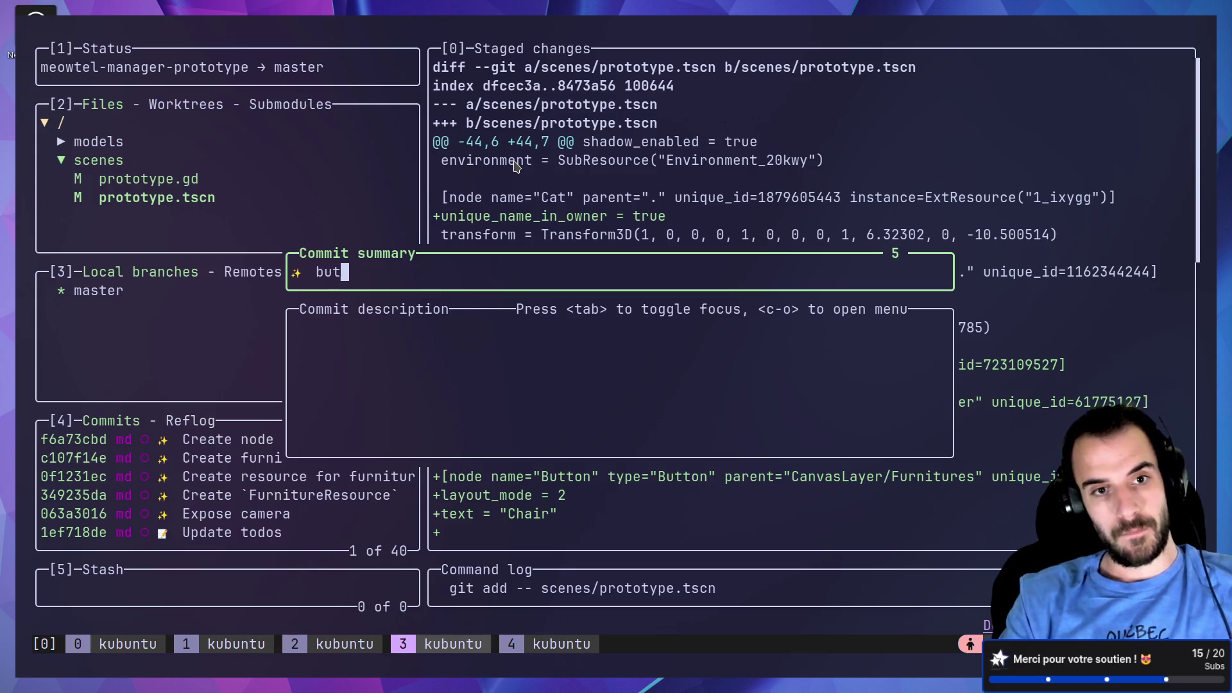
key(BackSpace)
key(BackSpace)
key(BackSpace)
key(BackSpace)
key(BackSpace)
text(add)
key(BackSpace)
key(BackSpace)
key(BackSpace)
text(Add button)
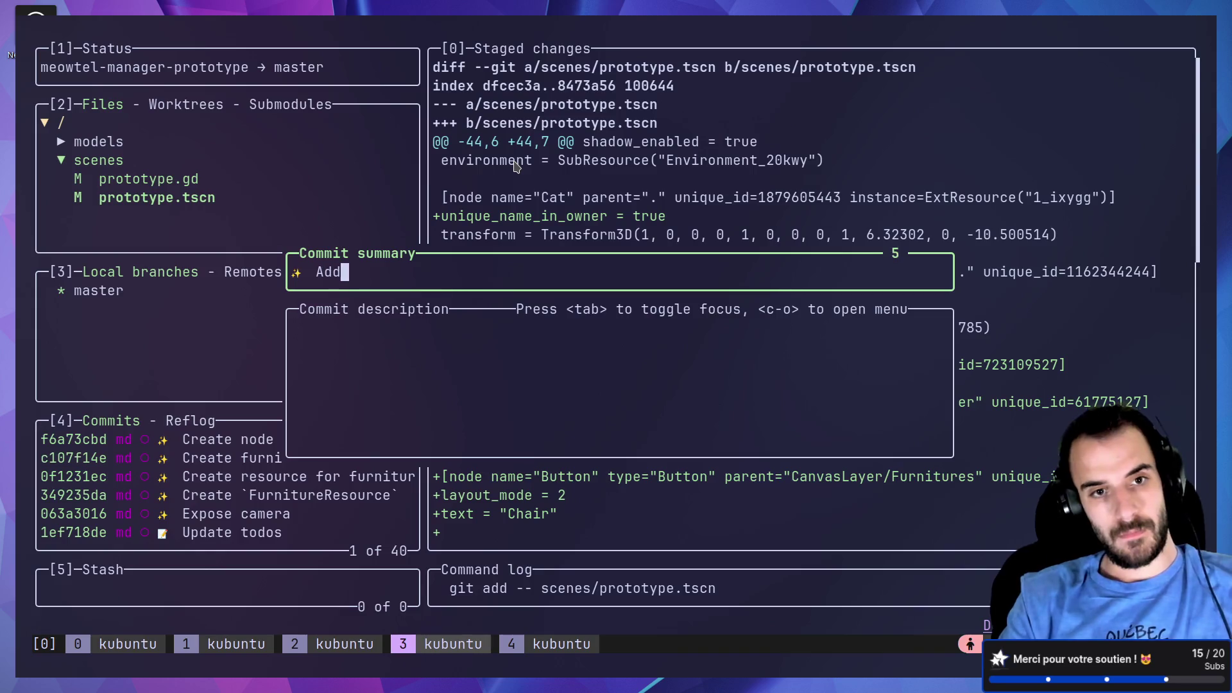
key(BackSpace)
text(s t)
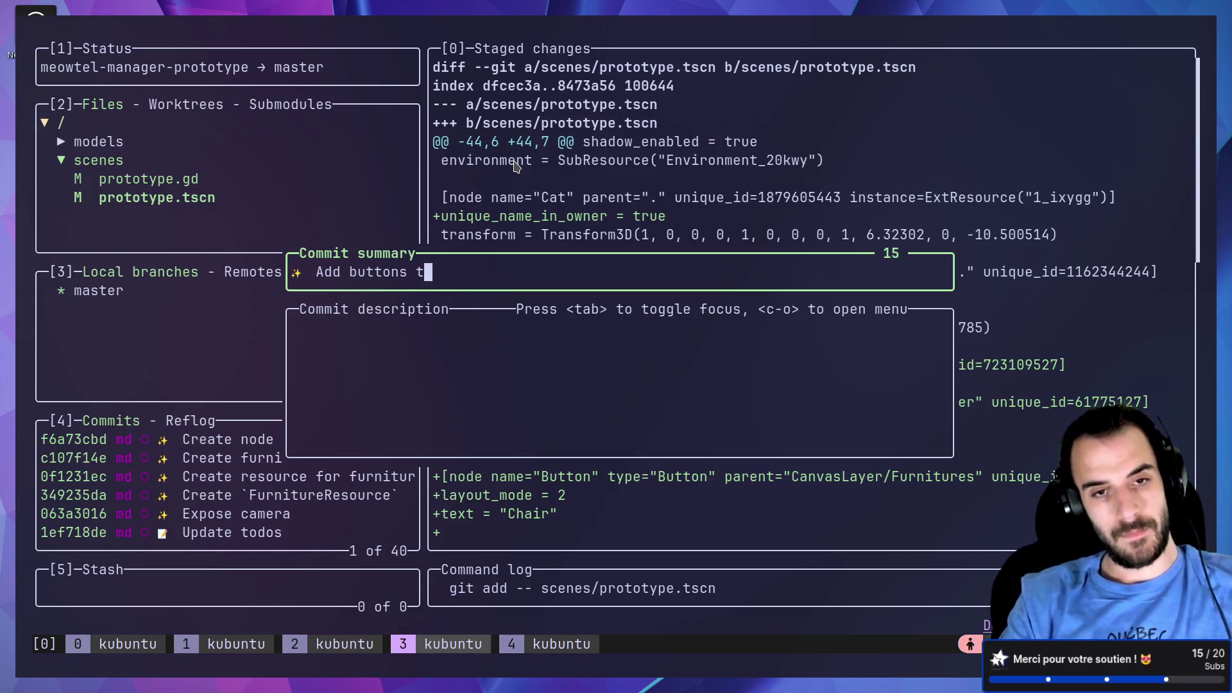
text(o place furnit)
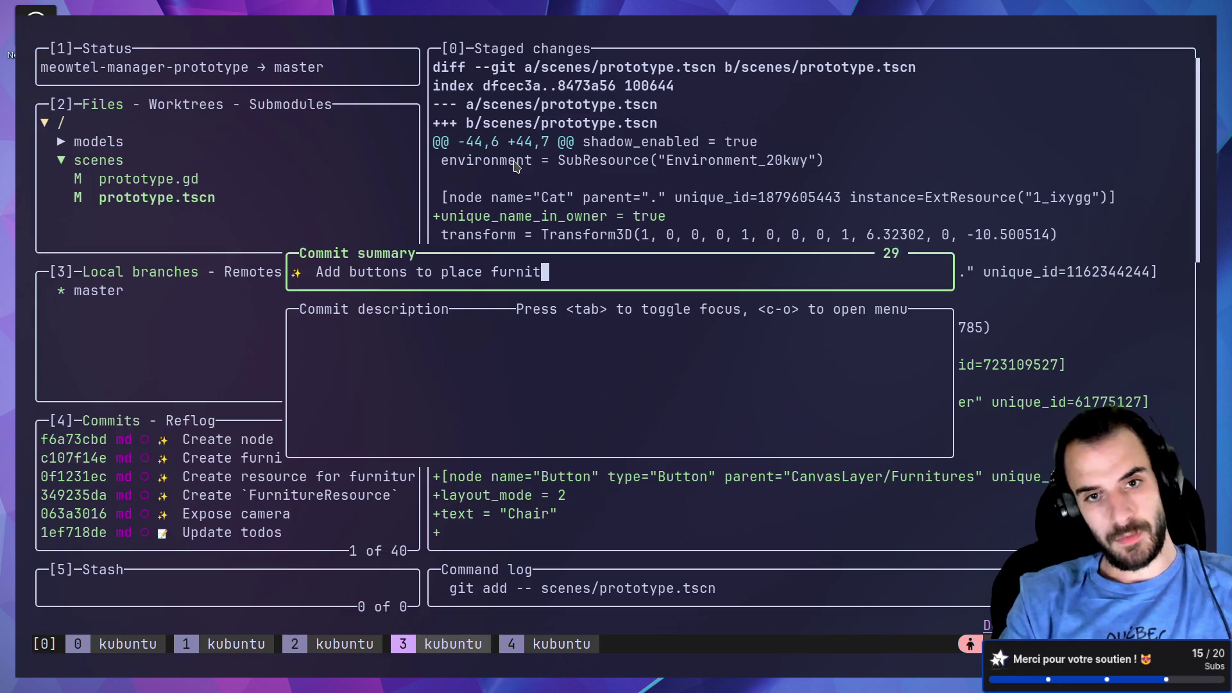
text(ure in prototpye)
key(BackSpace)
key(BackSpace)
key(BackSpace)
text(ype)
key(Return)
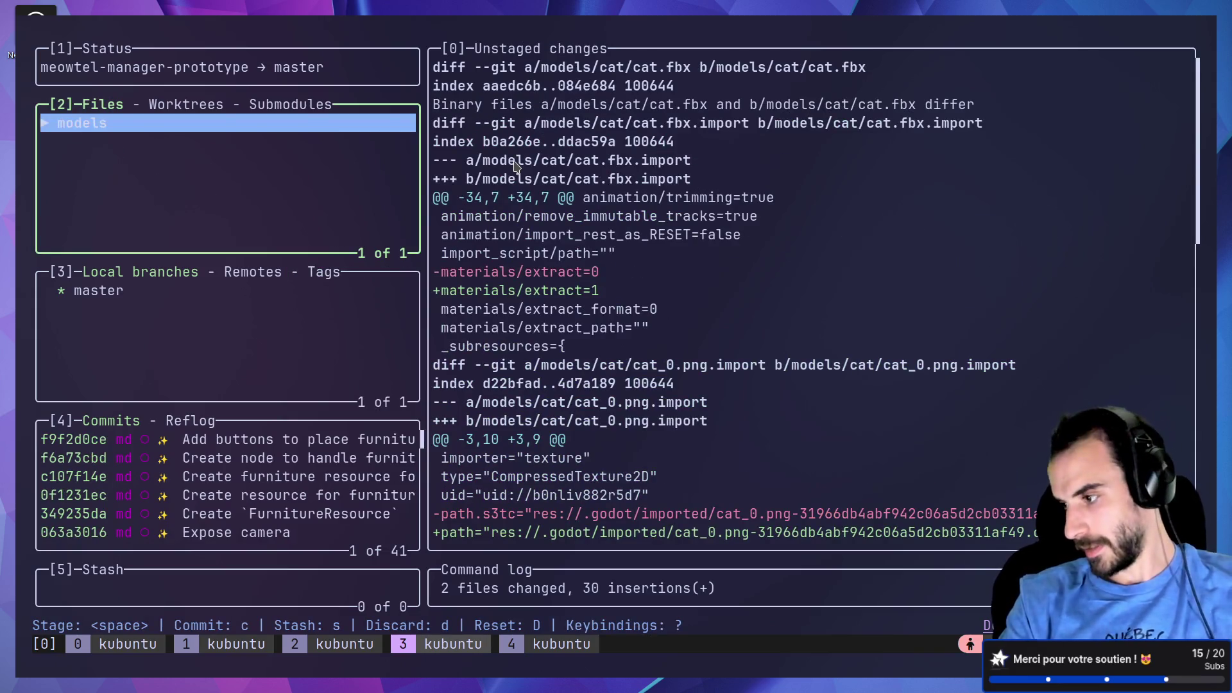
key(q)
key(alt+Tab)
key(alt+Tab)
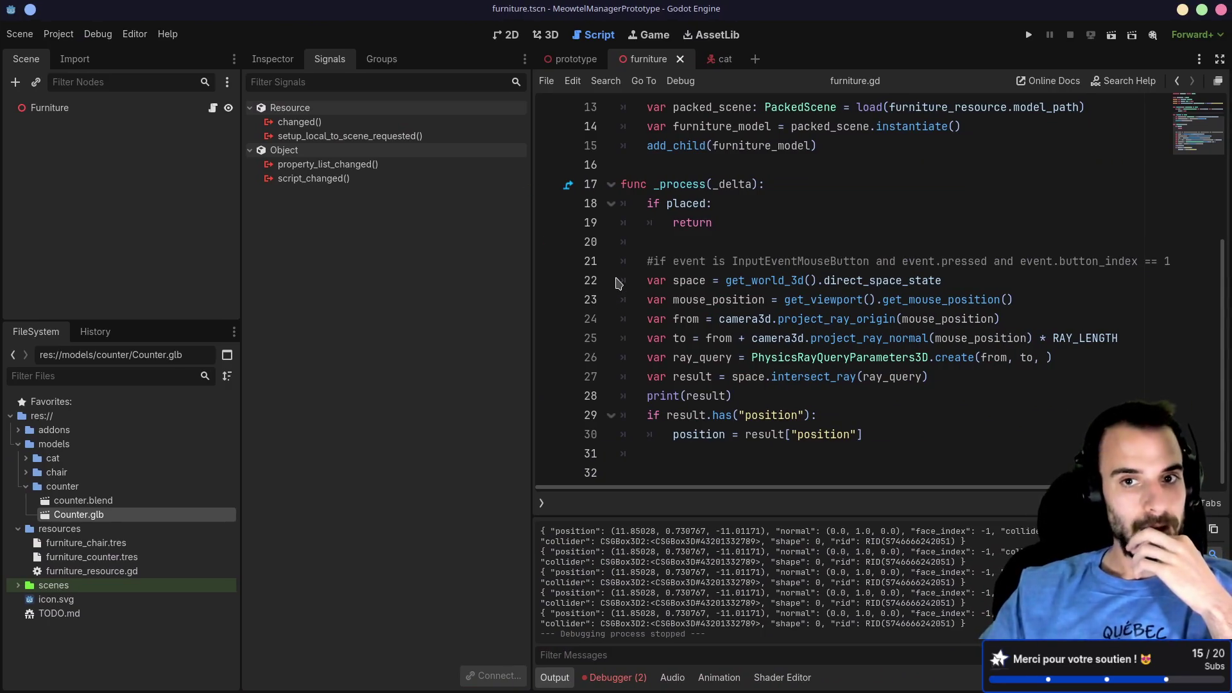
Step: Show the Inspector, narrow the docks, and open camera_control.tscn from addons/mds_lib/skills/camera_control
click(270, 58)
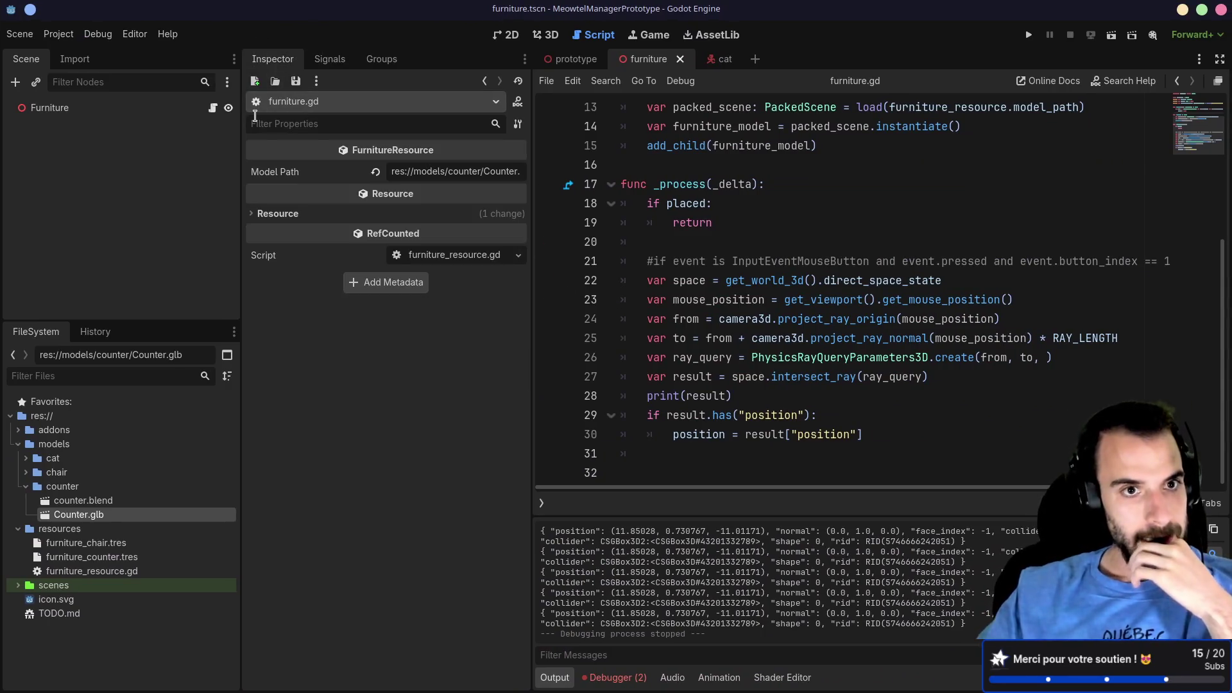
drag(241, 110, 206, 110)
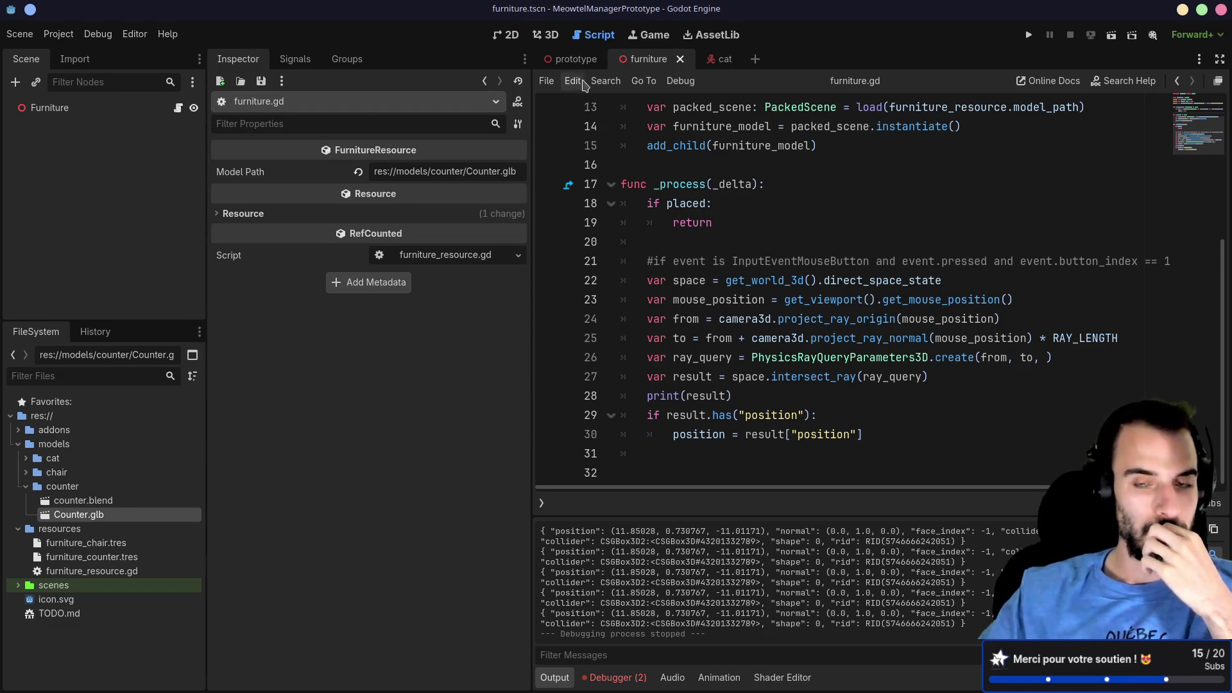
click(18, 430)
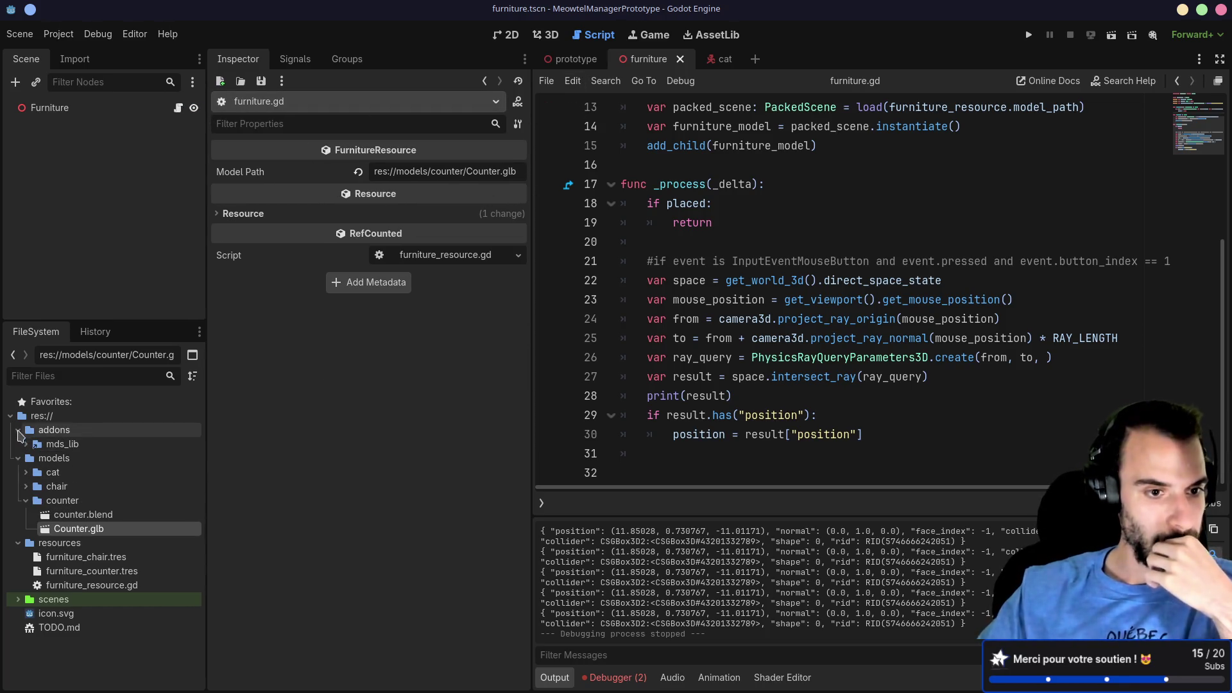
click(26, 444)
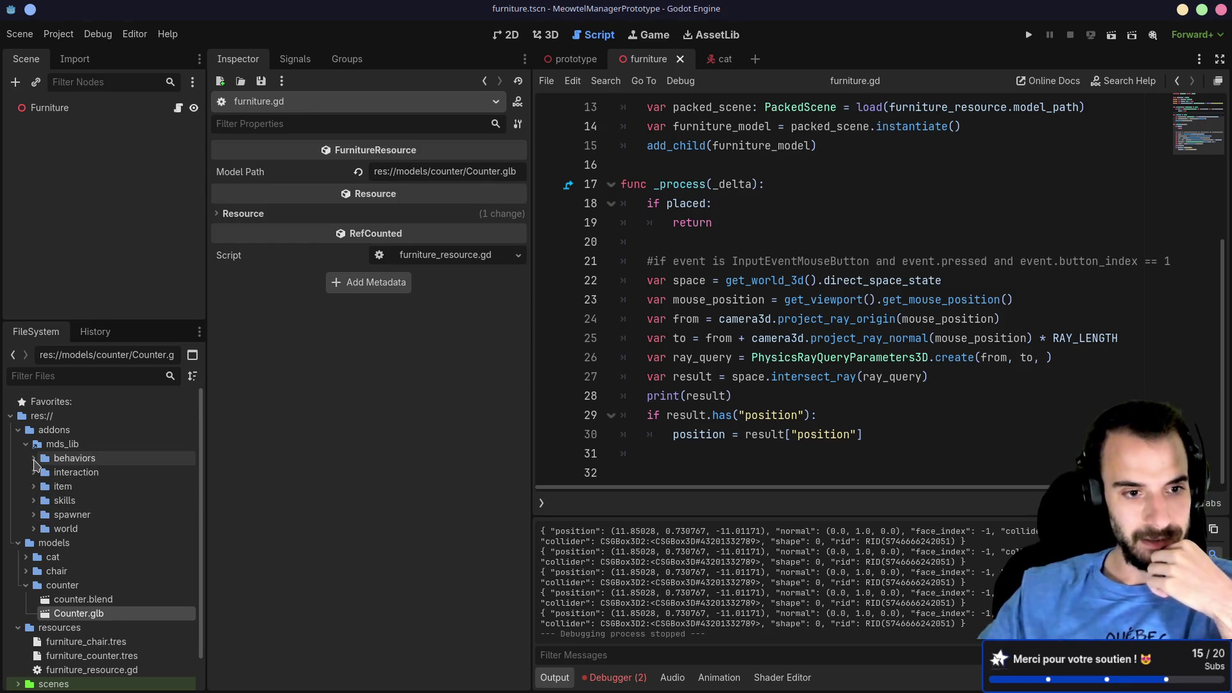
click(34, 460)
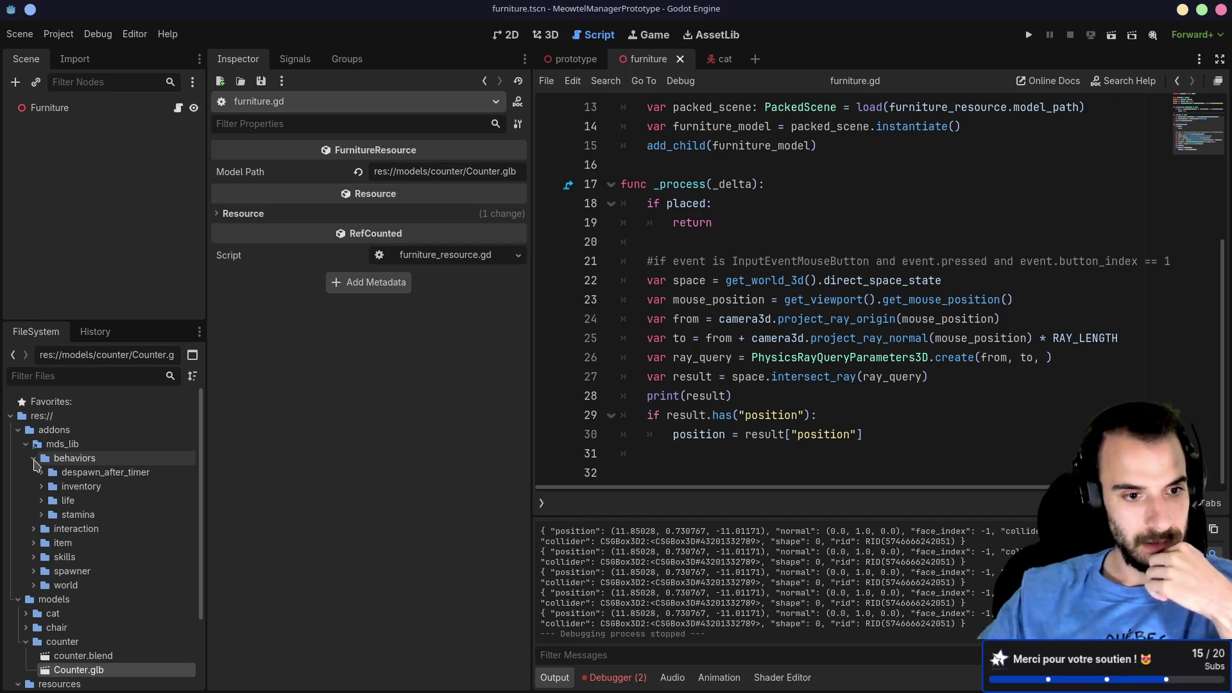
click(34, 460)
click(35, 501)
click(41, 515)
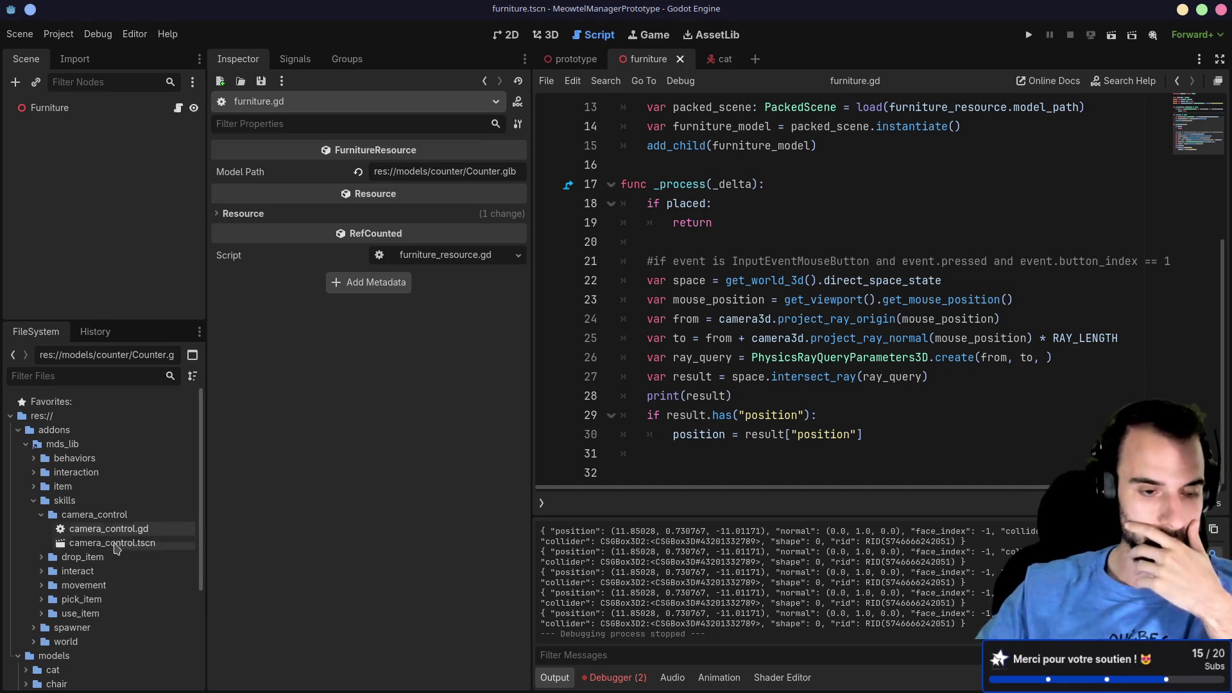
double_click(124, 544)
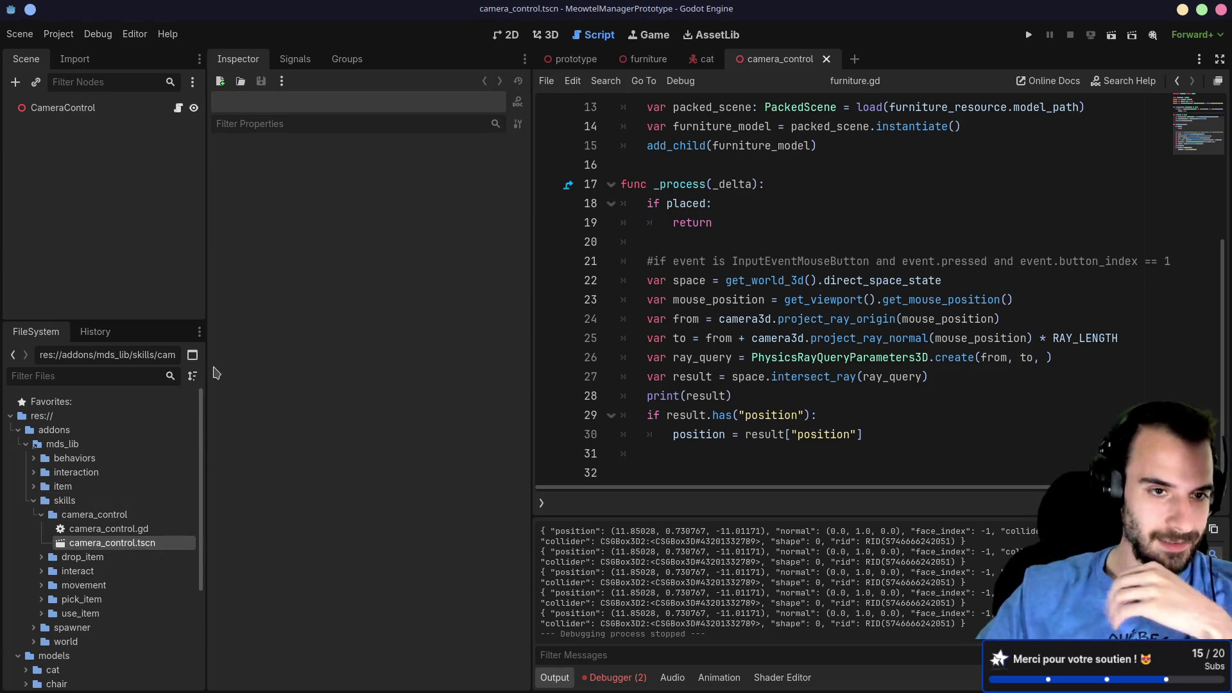
Step: Open the camera_control.gd script and go to the empty lines 3 and 9
click(178, 108)
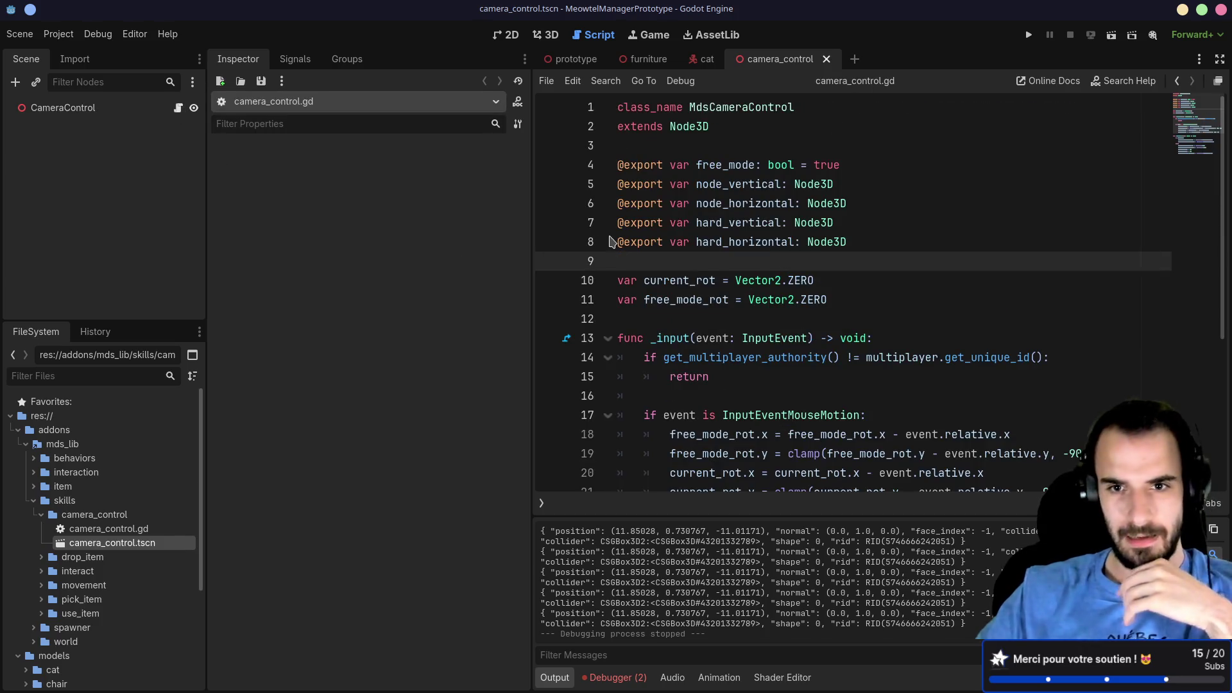
click(665, 153)
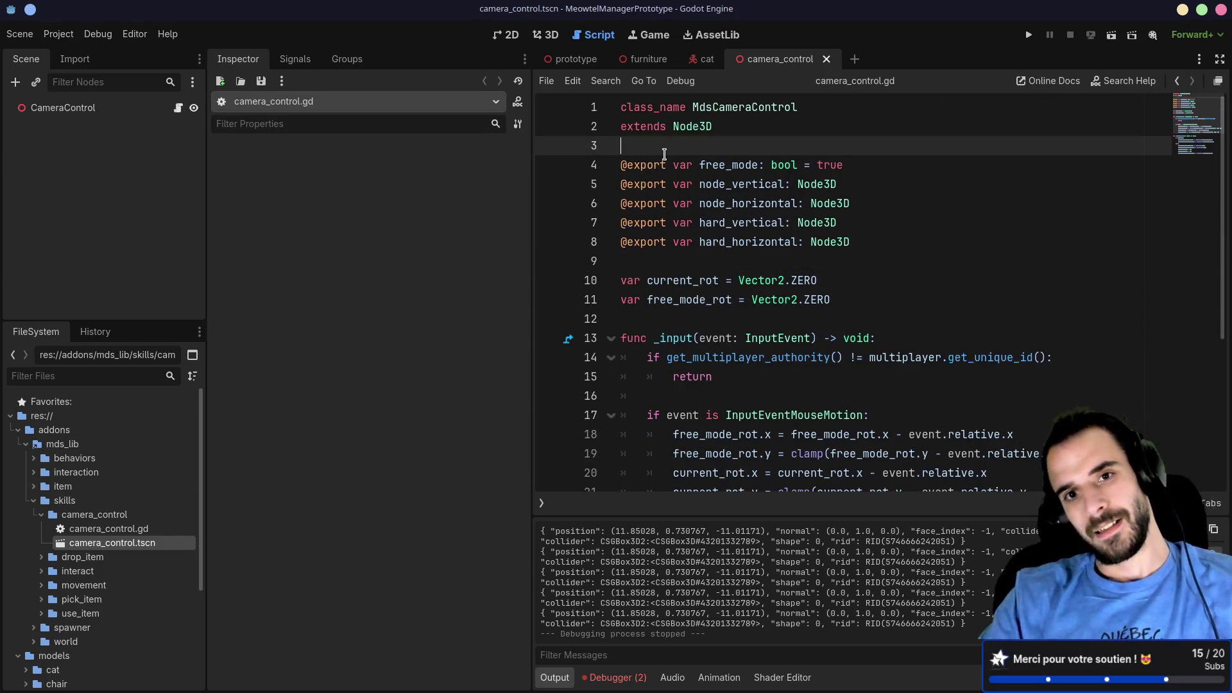
click(663, 258)
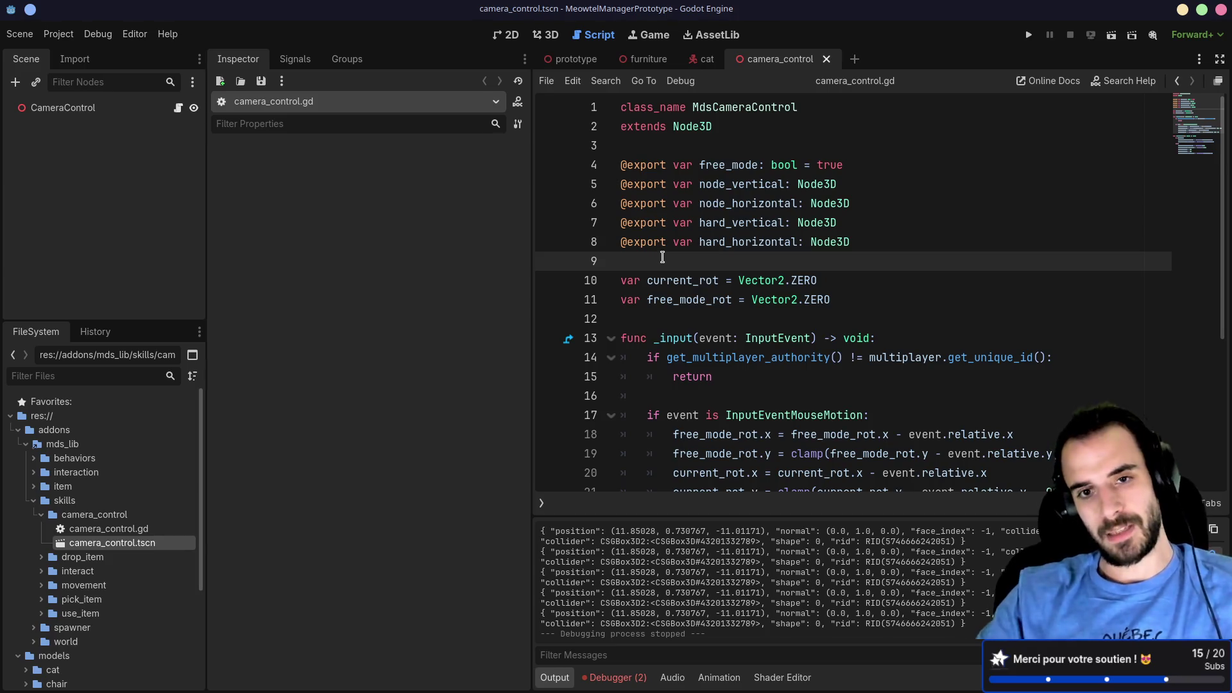
key(Return)
key(Up)
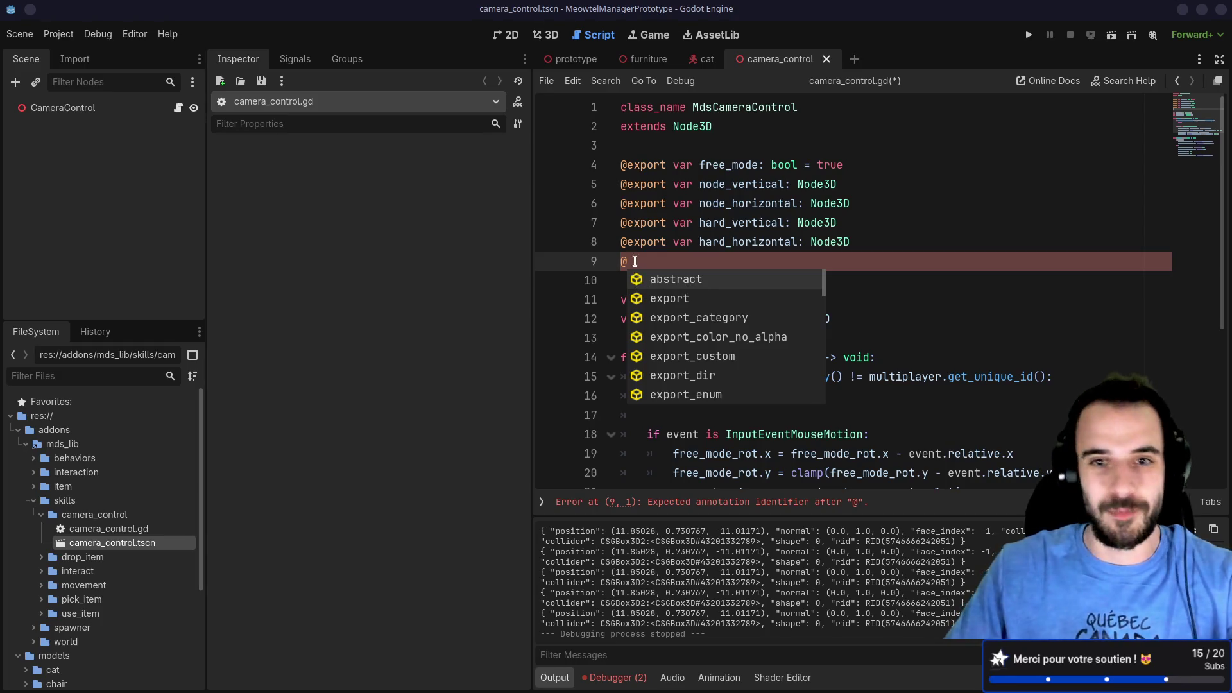
Step: Delete the stray unfinished '@' annotation line, save camera_control.gd, and run the game
click(638, 261)
key(BackSpace)
key(ctrl+s)
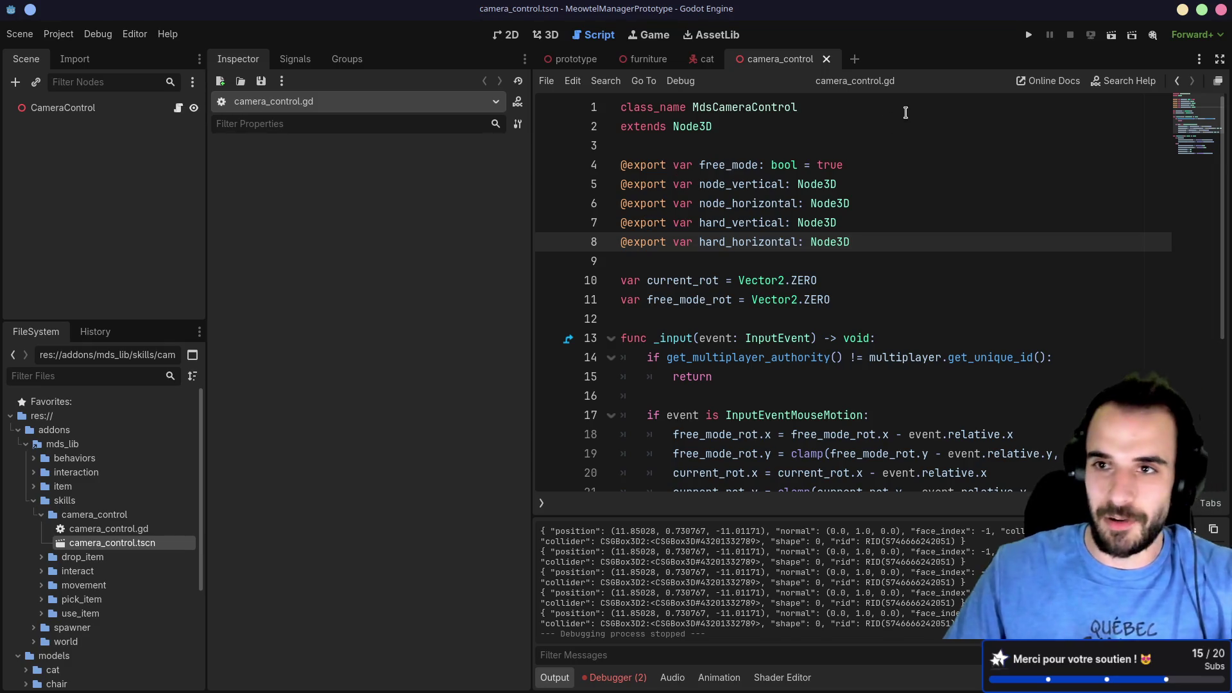
click(1029, 35)
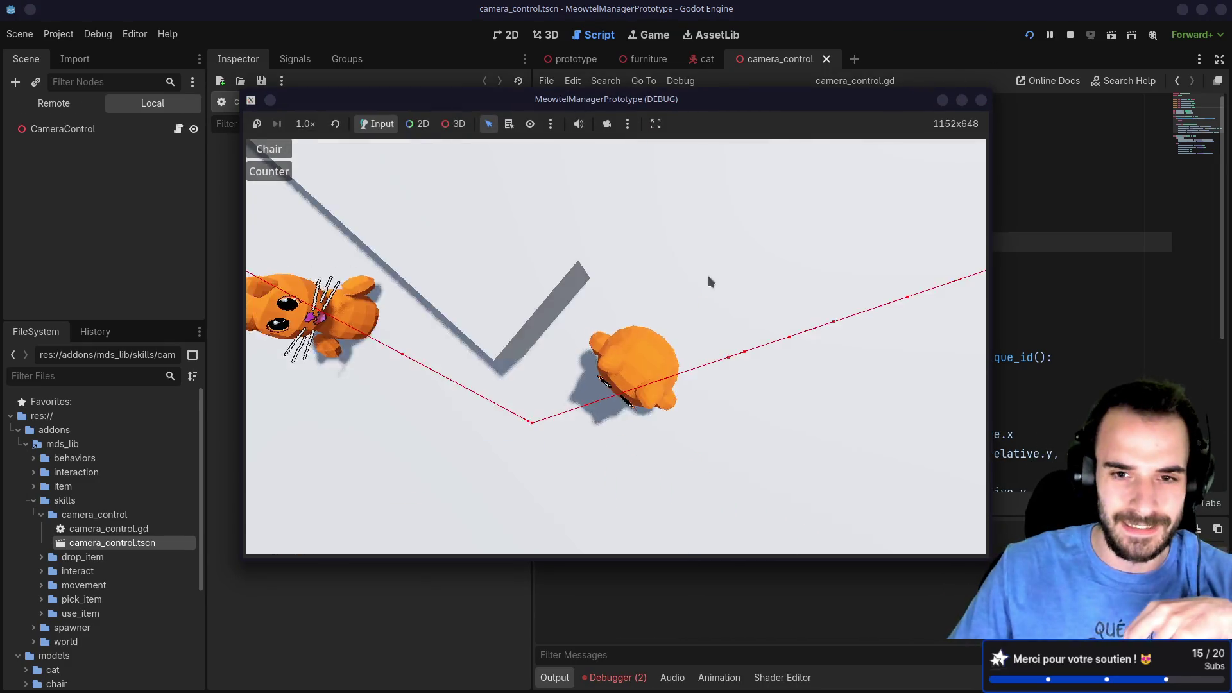
Step: Orbit, tilt and pitch the game camera around the cat, then stop the game with F8
mouse_move(709, 281)
mouse_down()
mouse_move(666, 245)
mouse_move(687, 259)
mouse_move(525, 262)
mouse_up()
mouse_move(502, 269)
mouse_down()
mouse_move(613, 267)
mouse_move(629, 255)
mouse_move(628, 267)
mouse_up()
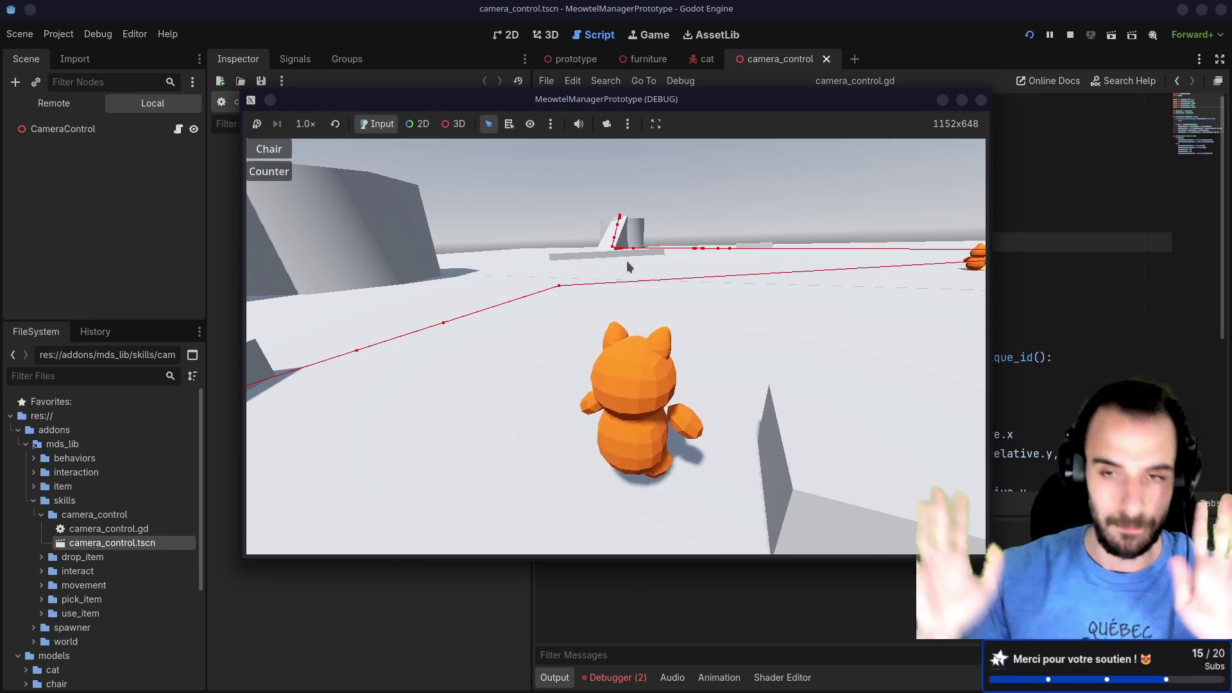
mouse_move(629, 267)
mouse_down()
mouse_move(663, 270)
mouse_move(560, 277)
mouse_move(549, 262)
mouse_move(459, 242)
mouse_move(311, 171)
mouse_move(461, 260)
mouse_move(425, 228)
mouse_move(290, 173)
mouse_move(341, 215)
mouse_move(415, 244)
mouse_move(440, 237)
mouse_move(323, 177)
mouse_move(305, 154)
mouse_move(449, 226)
mouse_move(421, 215)
mouse_move(479, 274)
mouse_move(333, 228)
mouse_move(308, 160)
mouse_move(464, 250)
mouse_move(298, 156)
mouse_move(372, 210)
mouse_move(468, 248)
mouse_move(467, 234)
mouse_move(482, 229)
mouse_move(503, 291)
mouse_move(459, 348)
mouse_move(425, 359)
mouse_up()
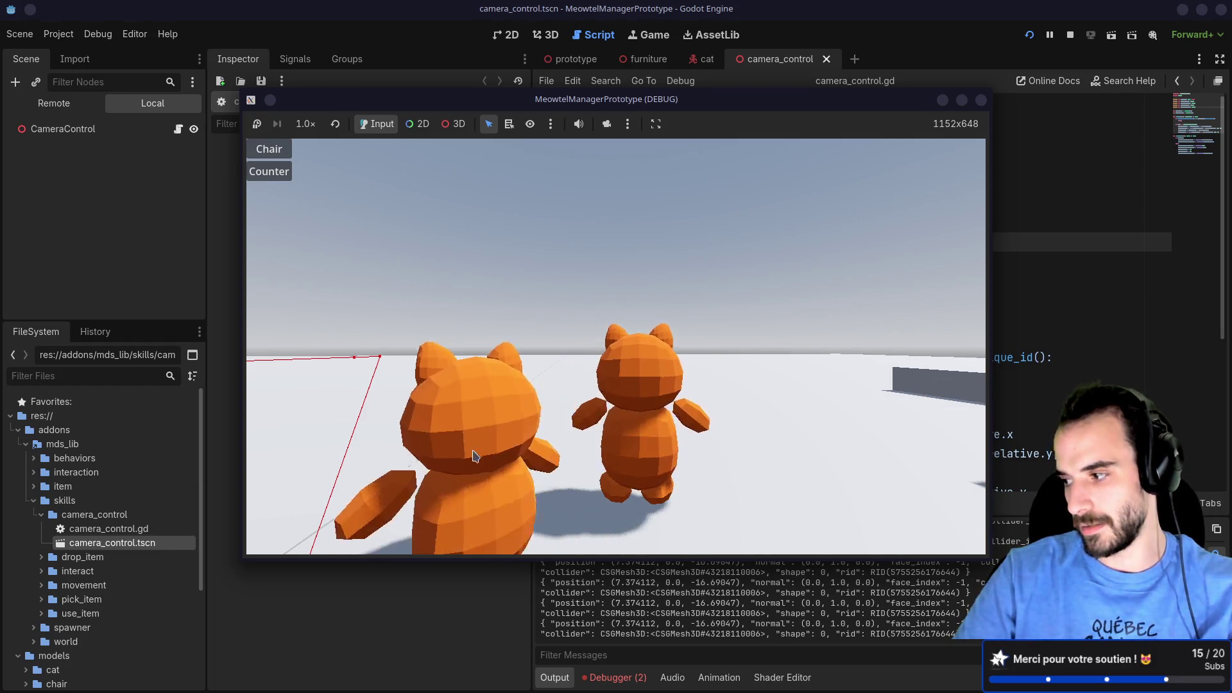
drag(473, 455, 473, 514)
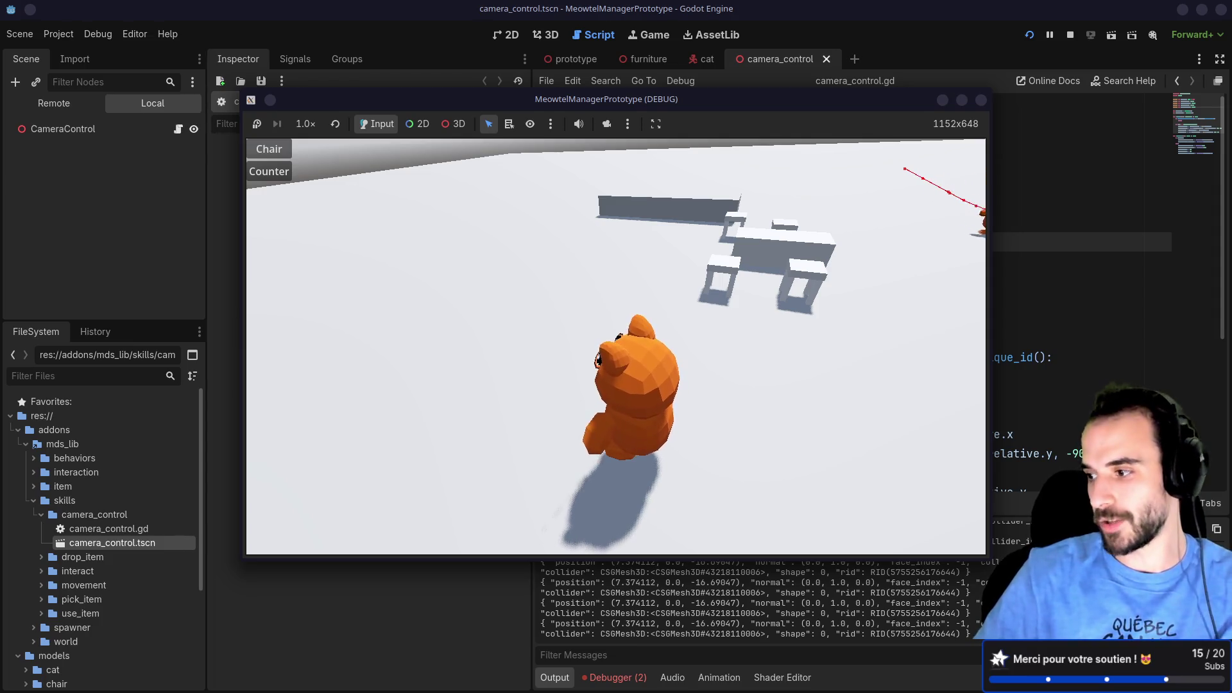
drag(705, 244, 704, 244)
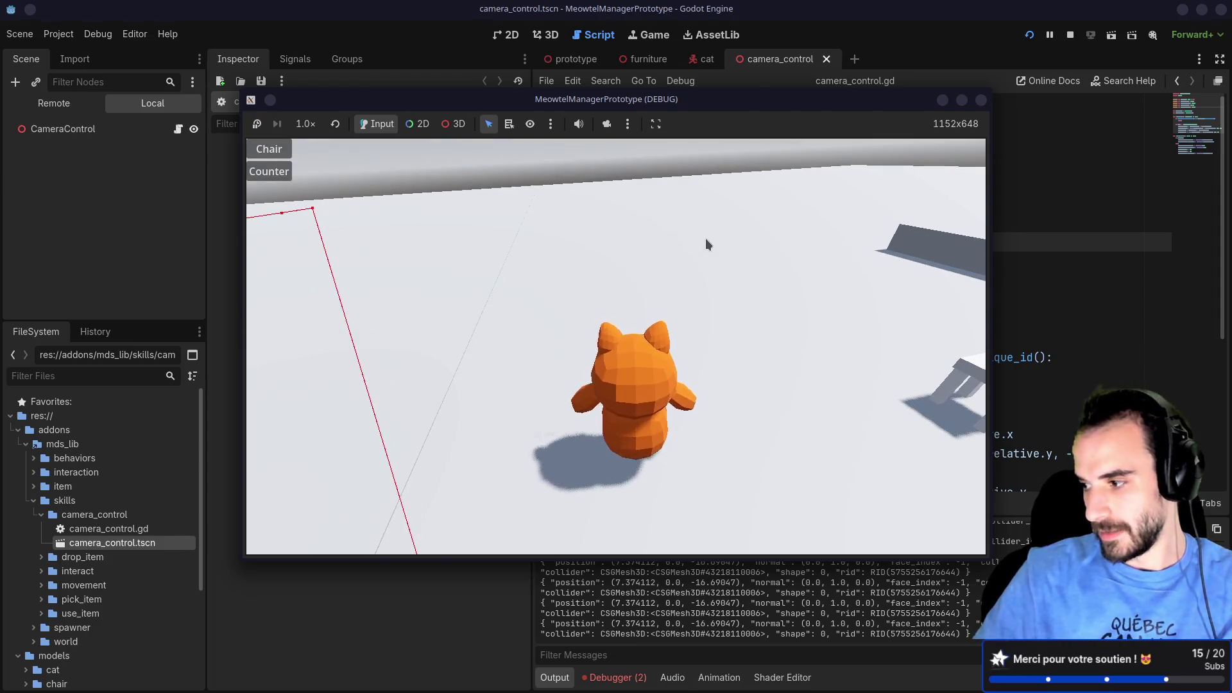
mouse_move(698, 239)
mouse_down()
mouse_move(685, 256)
mouse_move(669, 244)
mouse_move(600, 270)
mouse_move(550, 321)
mouse_move(589, 431)
mouse_move(534, 402)
mouse_move(536, 418)
mouse_move(567, 463)
mouse_move(616, 497)
mouse_move(529, 485)
mouse_move(407, 526)
mouse_move(398, 498)
mouse_move(436, 488)
mouse_up()
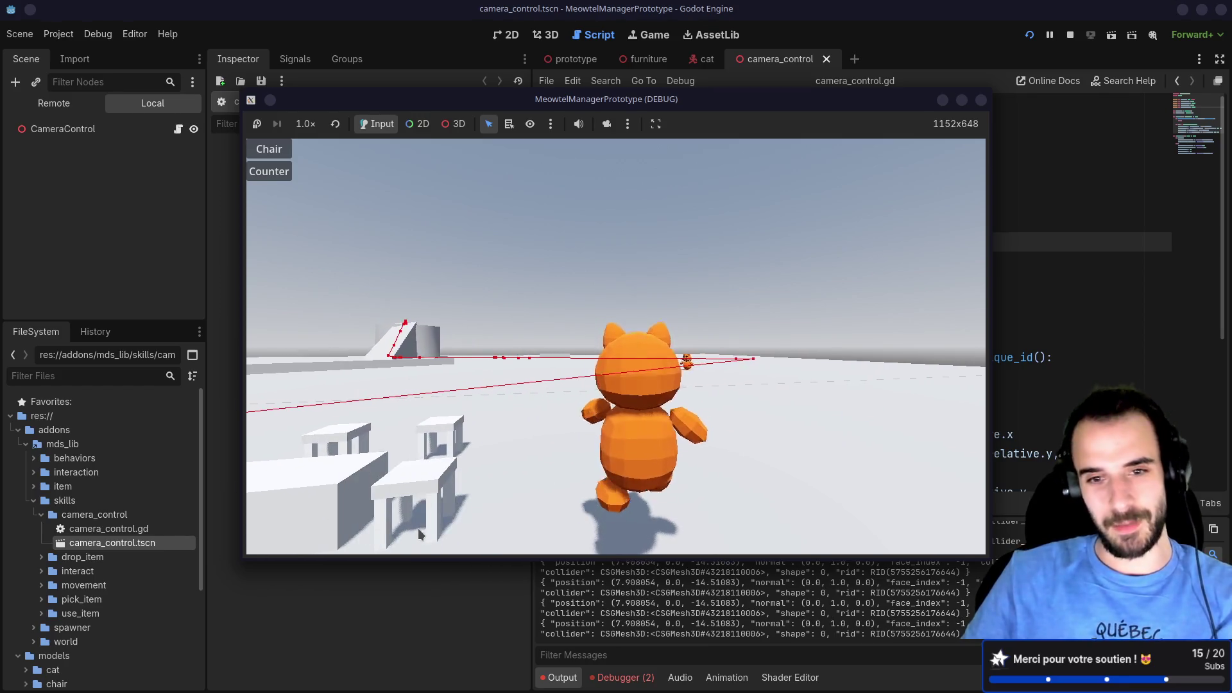
key(F8)
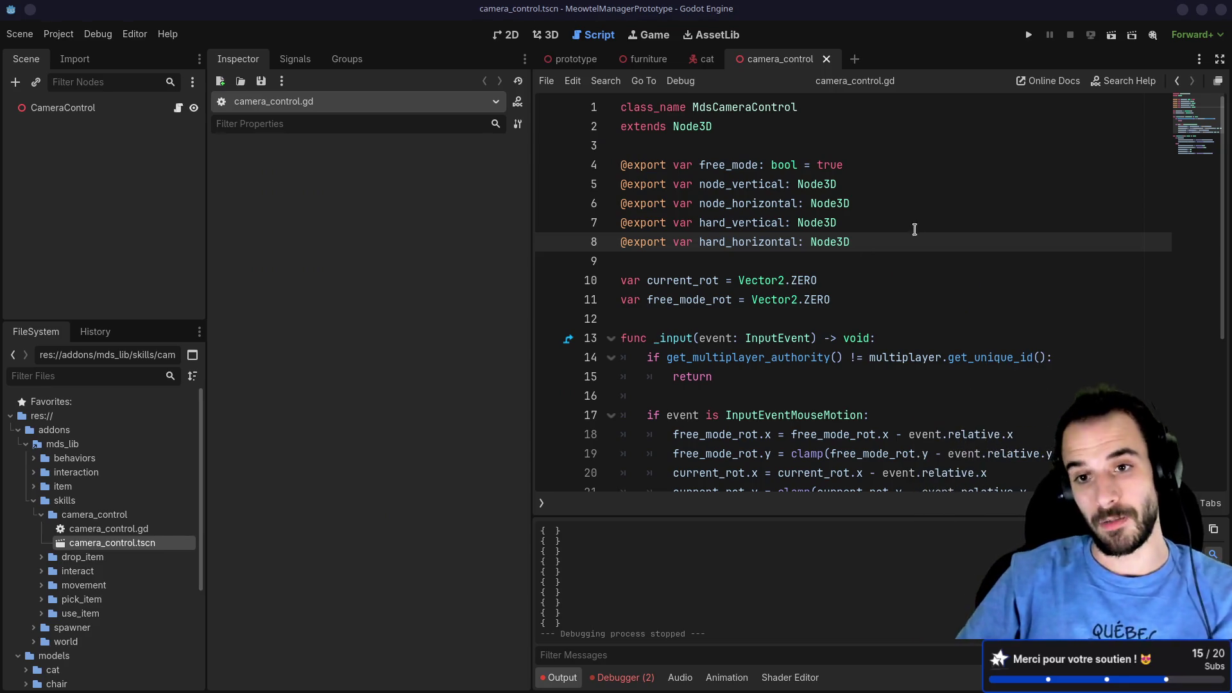
key(Return)
text(export var disabled: bool)
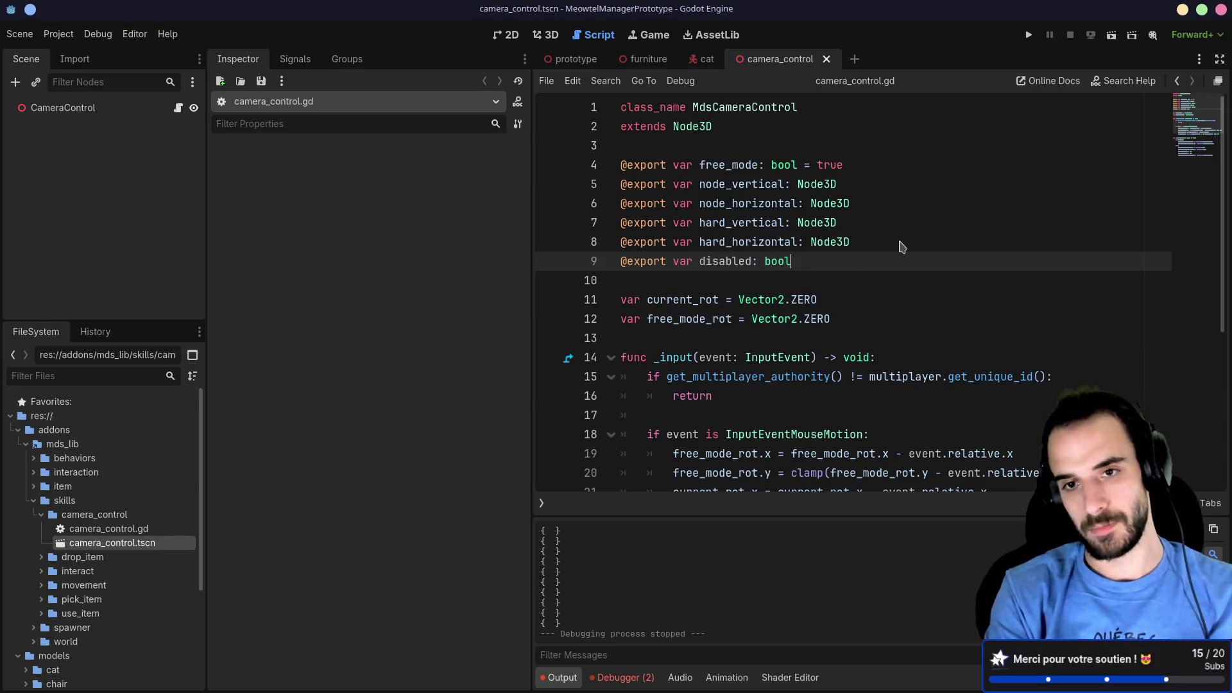
text(ean = false)
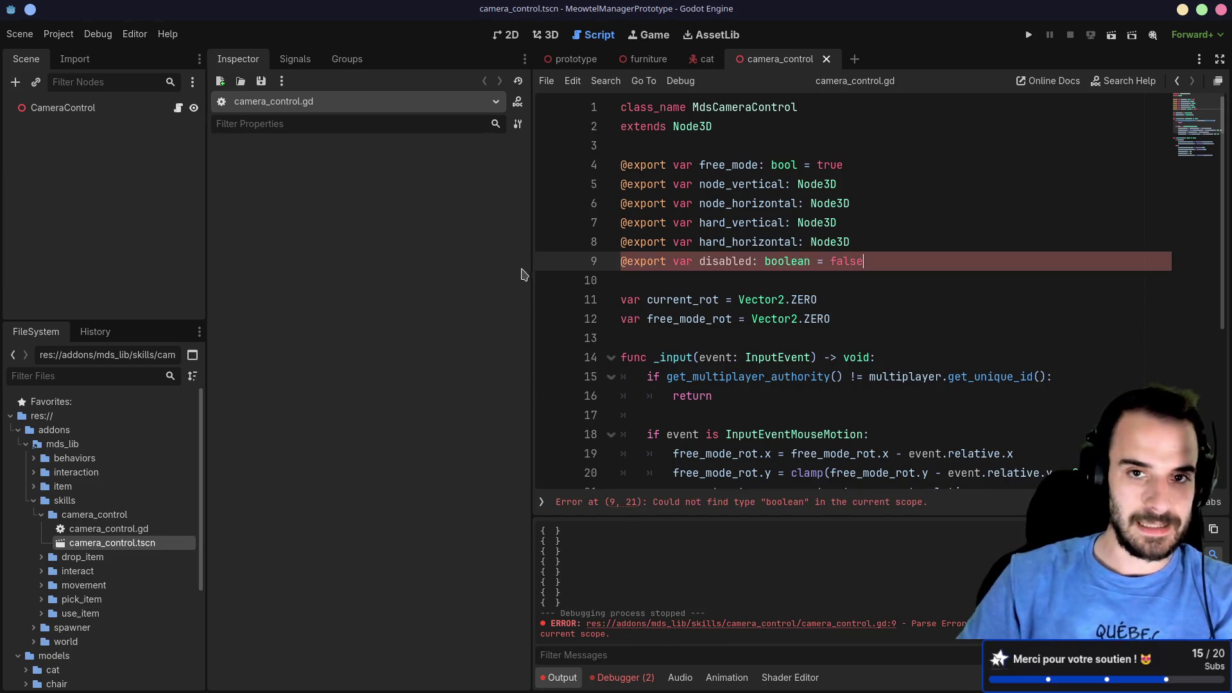
drag(533, 255, 404, 255)
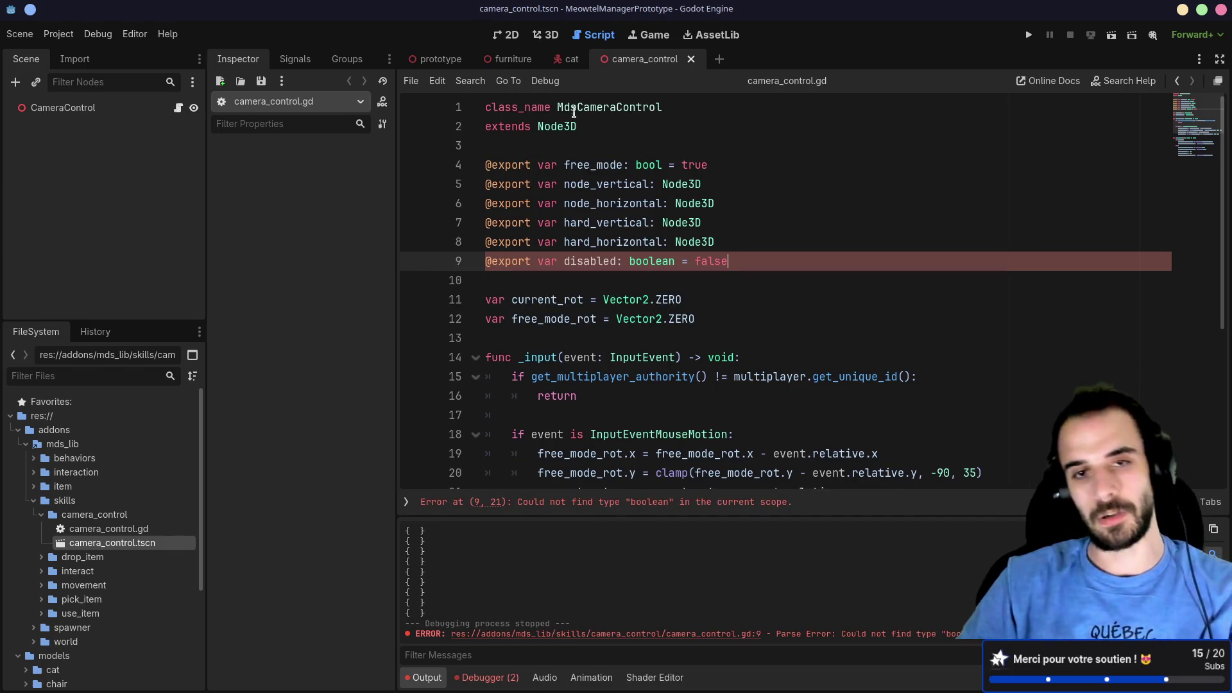
double_click(578, 107)
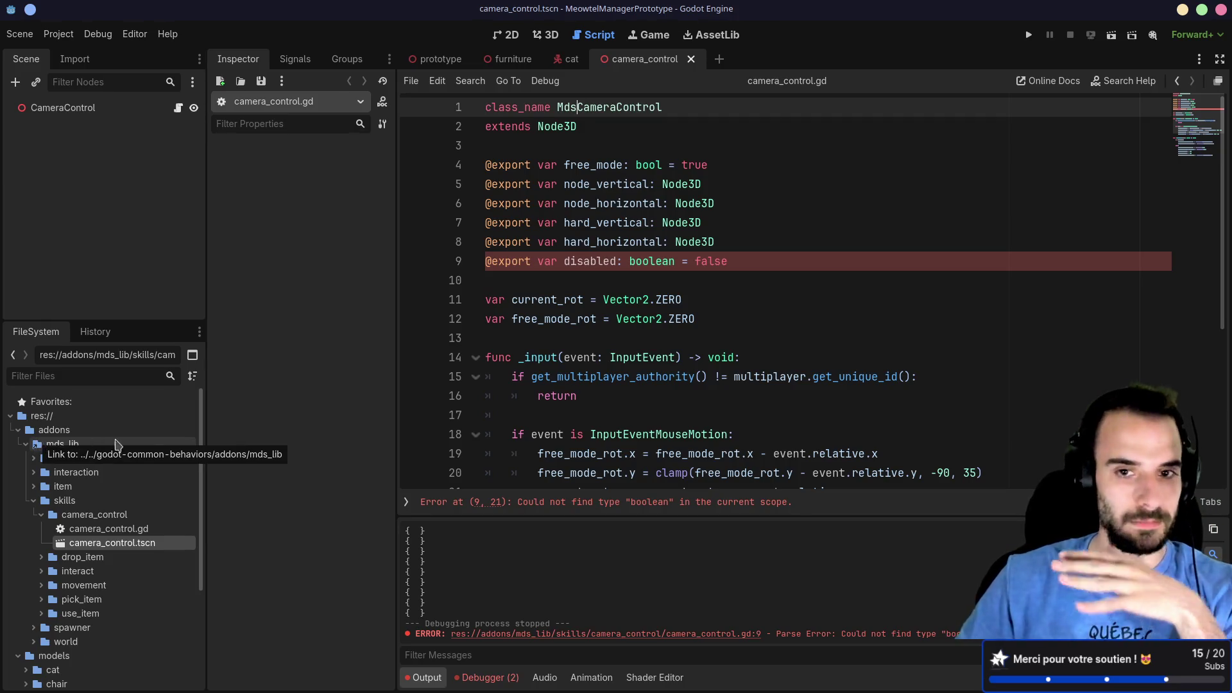
click(637, 261)
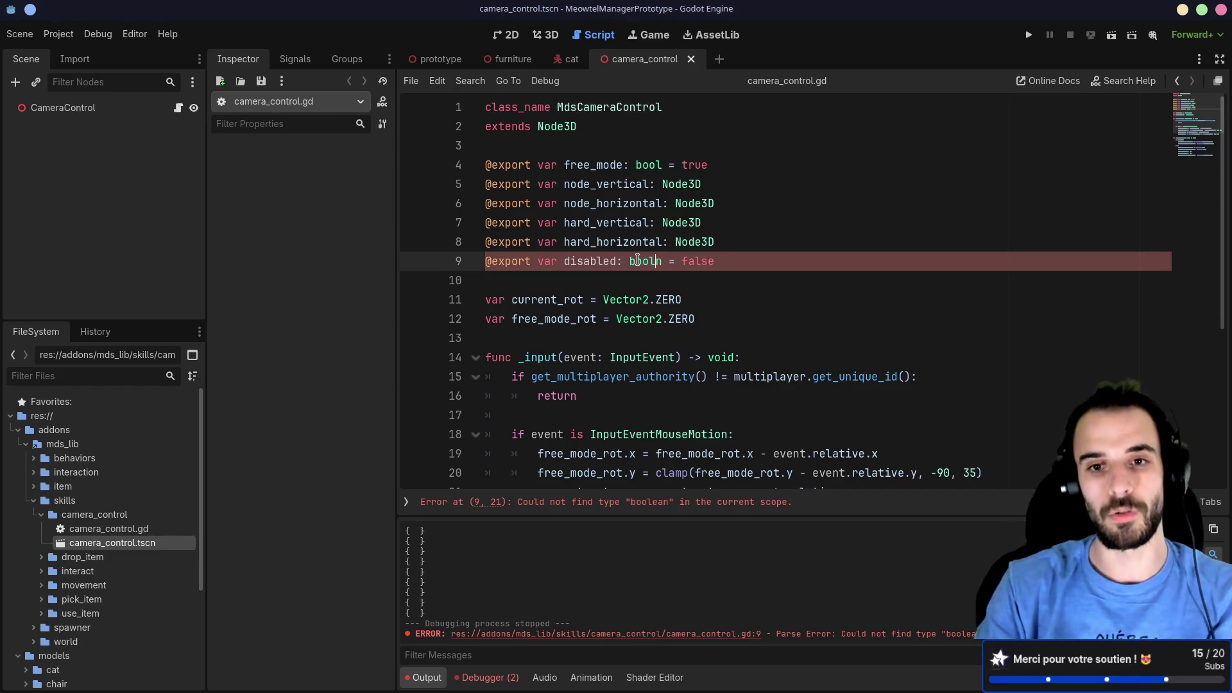
click(635, 294)
scroll(645, 288, down, 5)
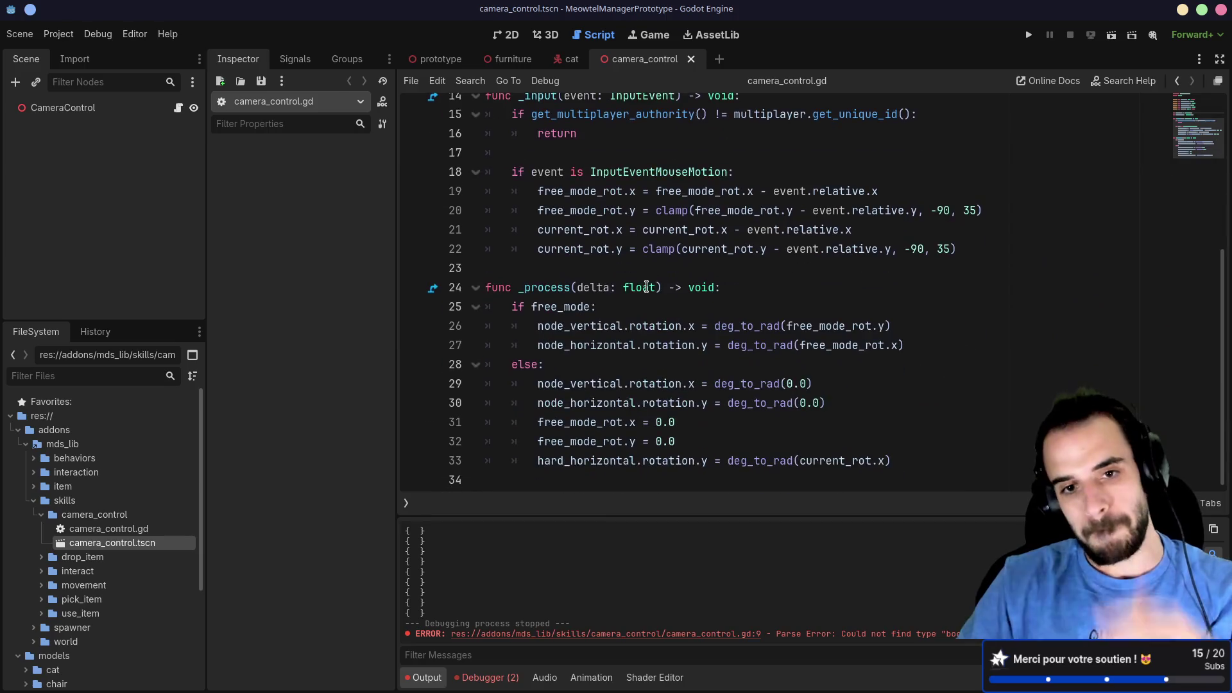
scroll(646, 287, up, 1)
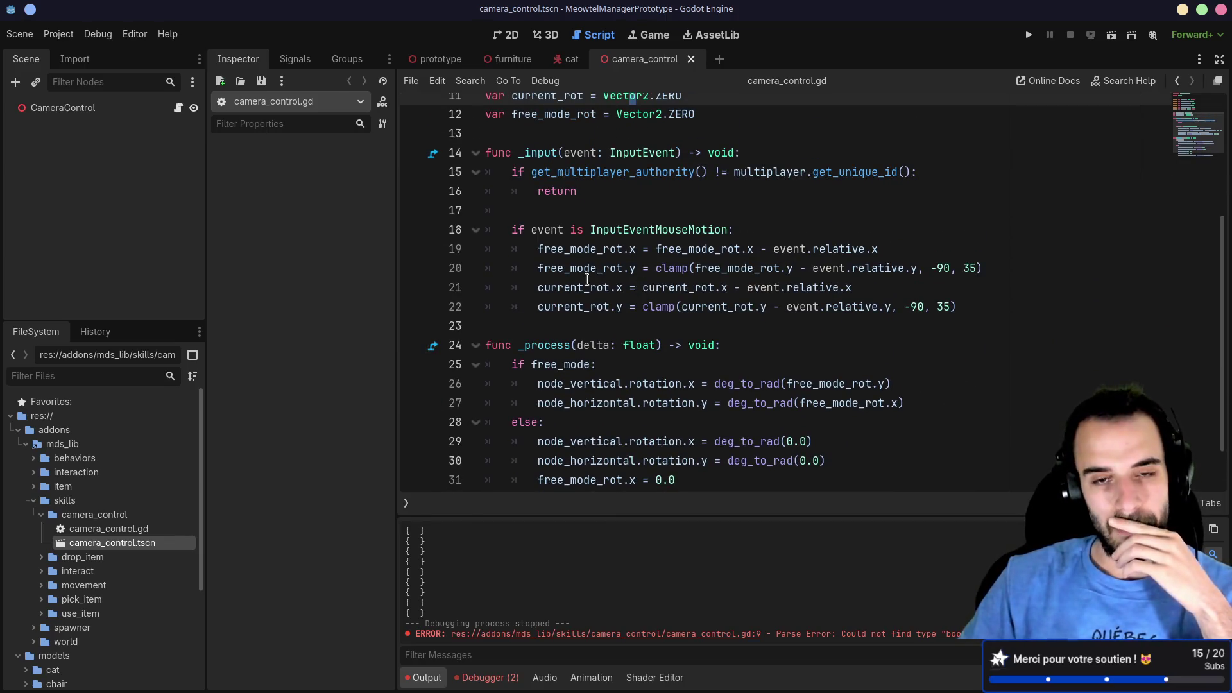
Step: Make room for new code below the authority check in _input
click(545, 230)
click(592, 214)
key(Return)
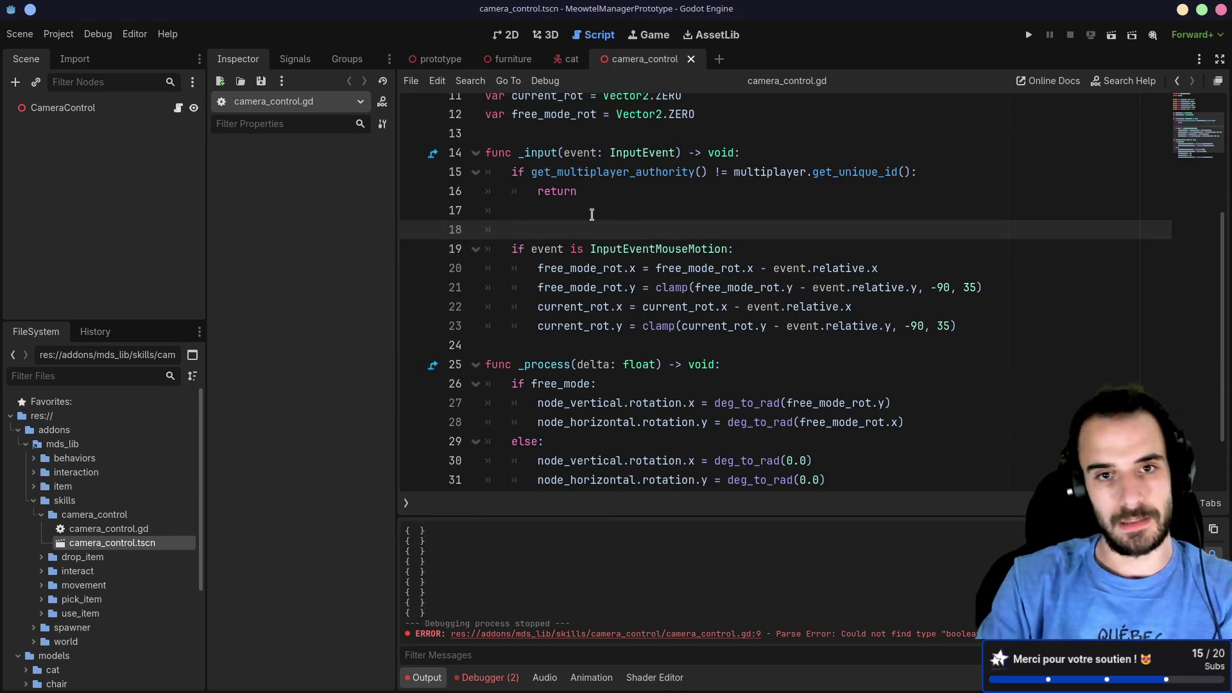
key(Return)
drag(575, 191, 486, 171)
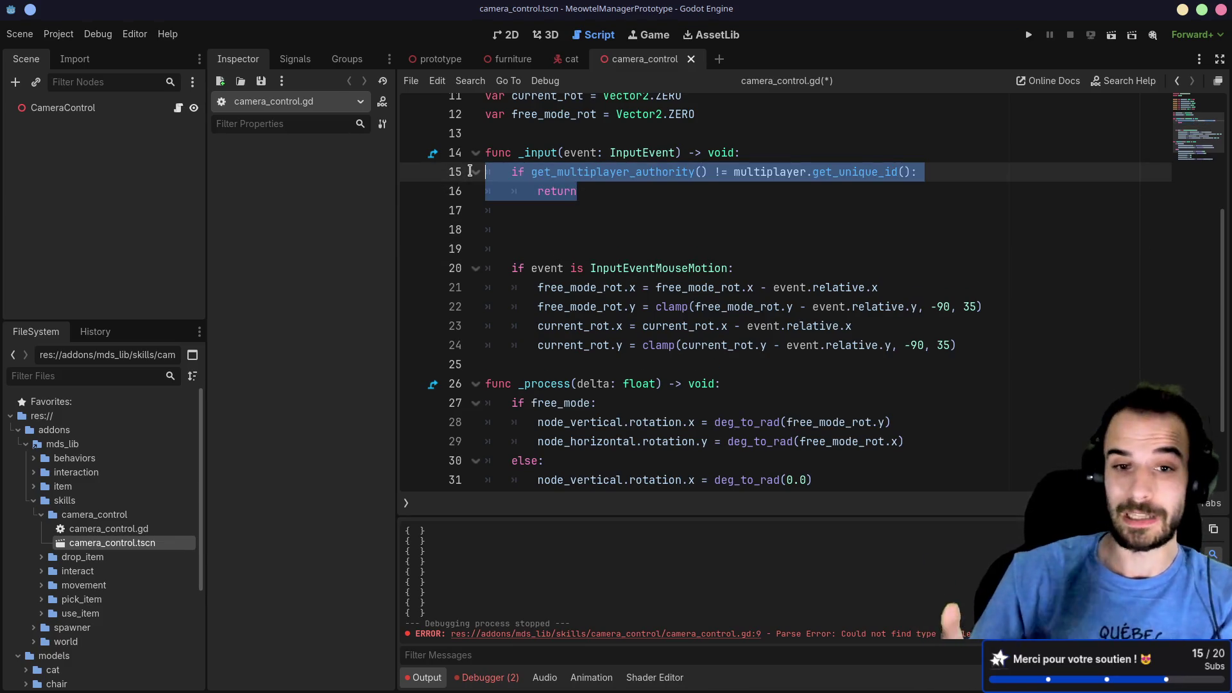
click(538, 216)
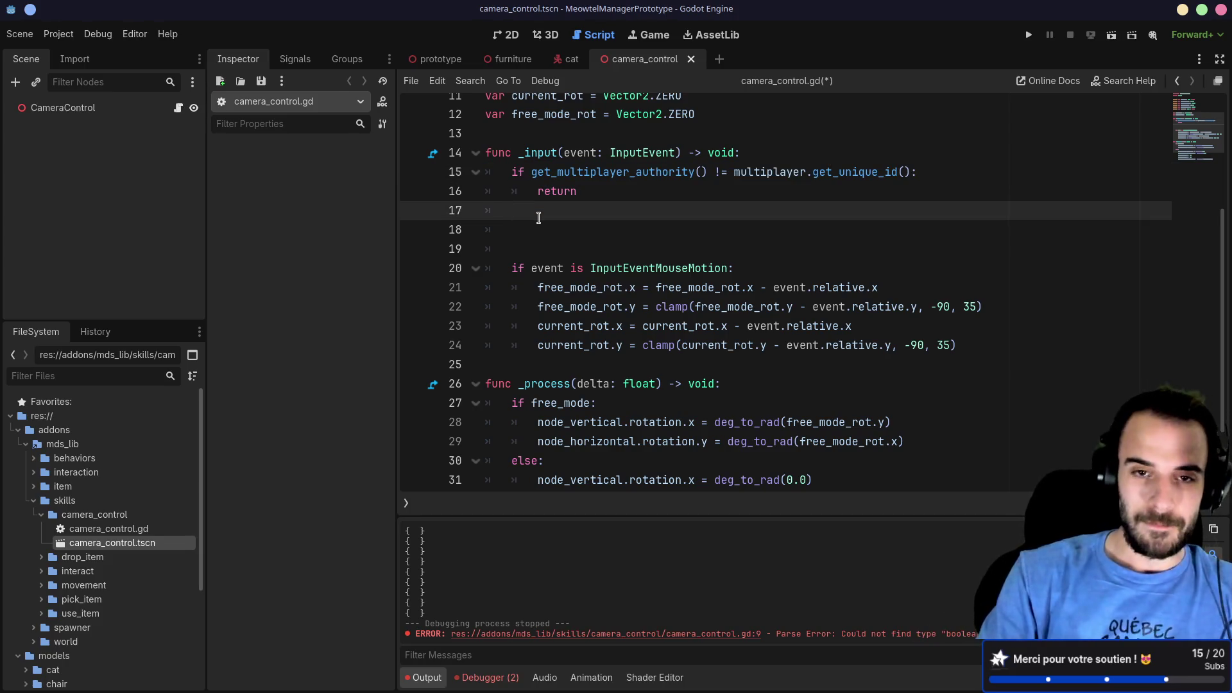
key(Return)
Step: Add 'if disabled: return' to _input, remove the extra blank line, and save
text(if)
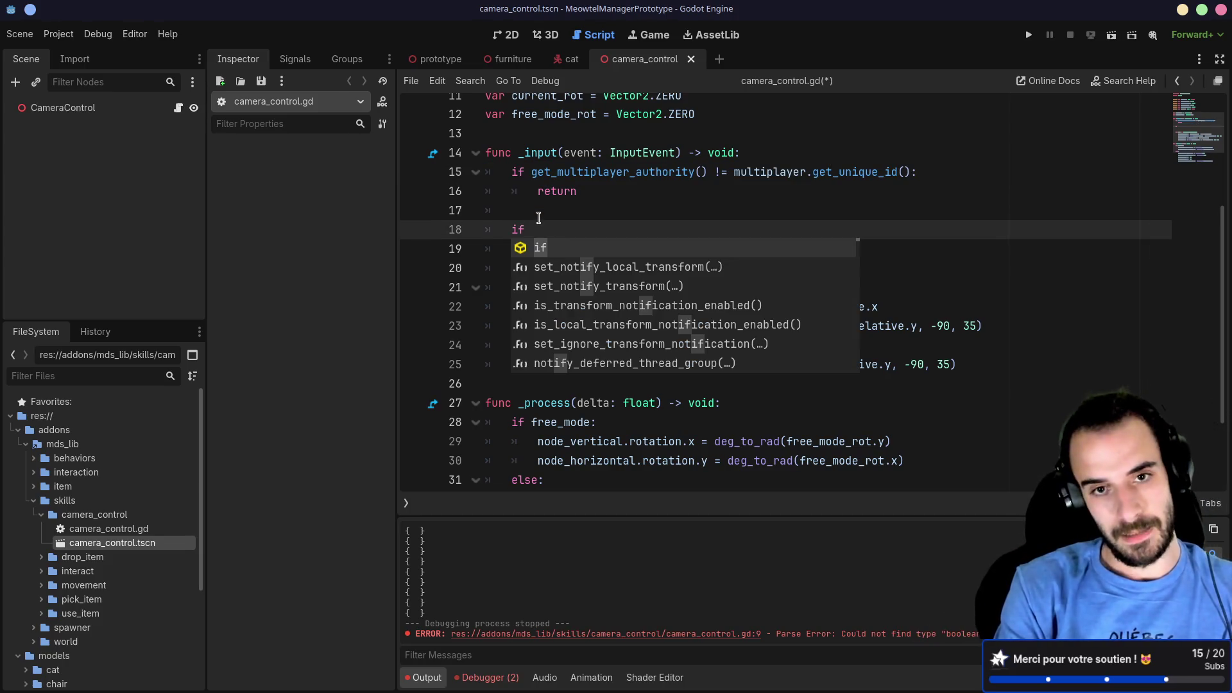
text( di)
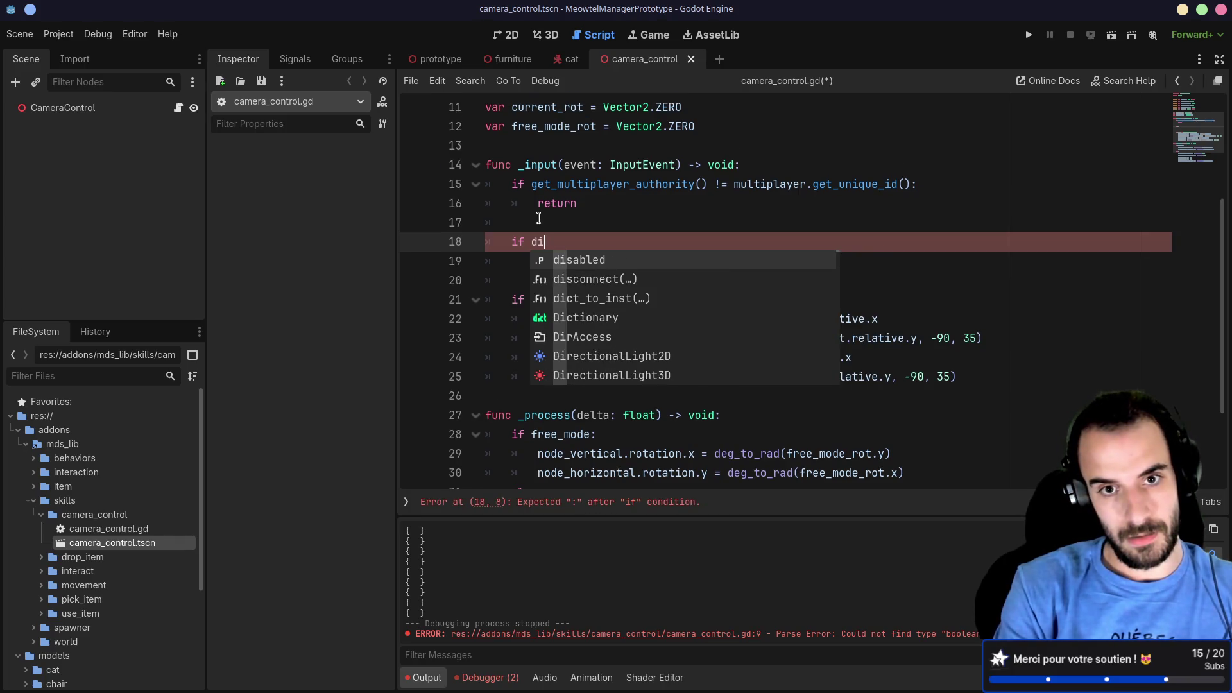
key(Return)
text(:)
key(Return)
text(return)
key(ctrl+s)
click(539, 279)
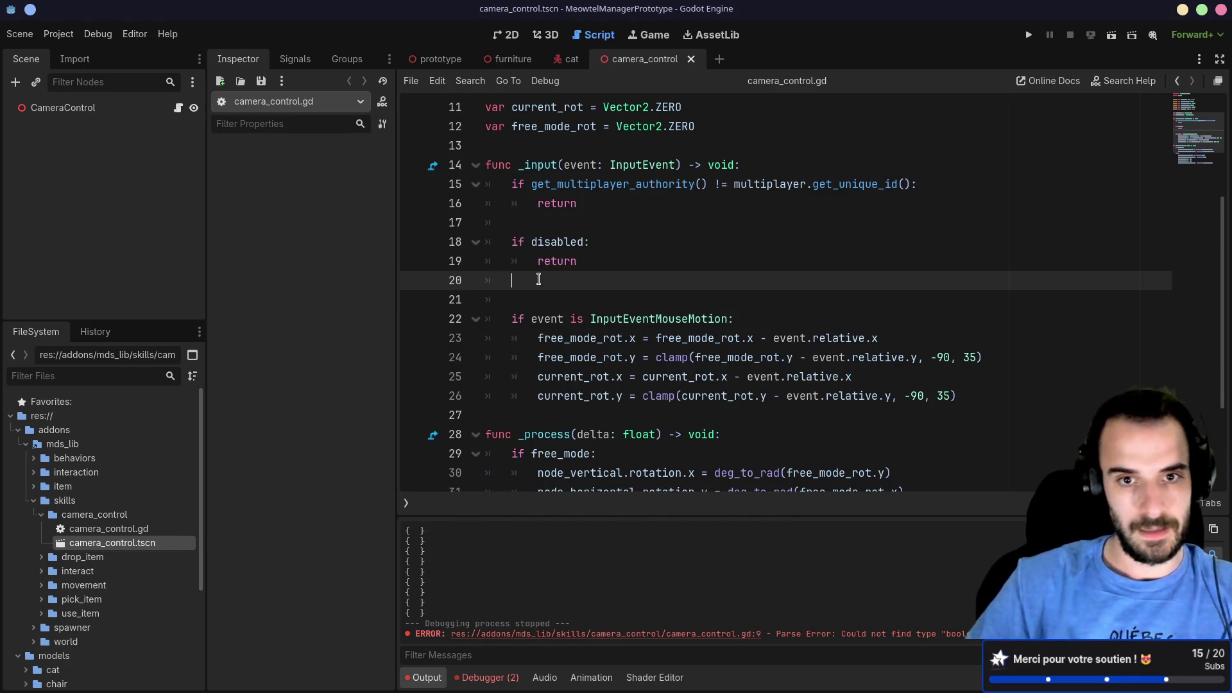
key(BackSpace)
key(BackSpace)
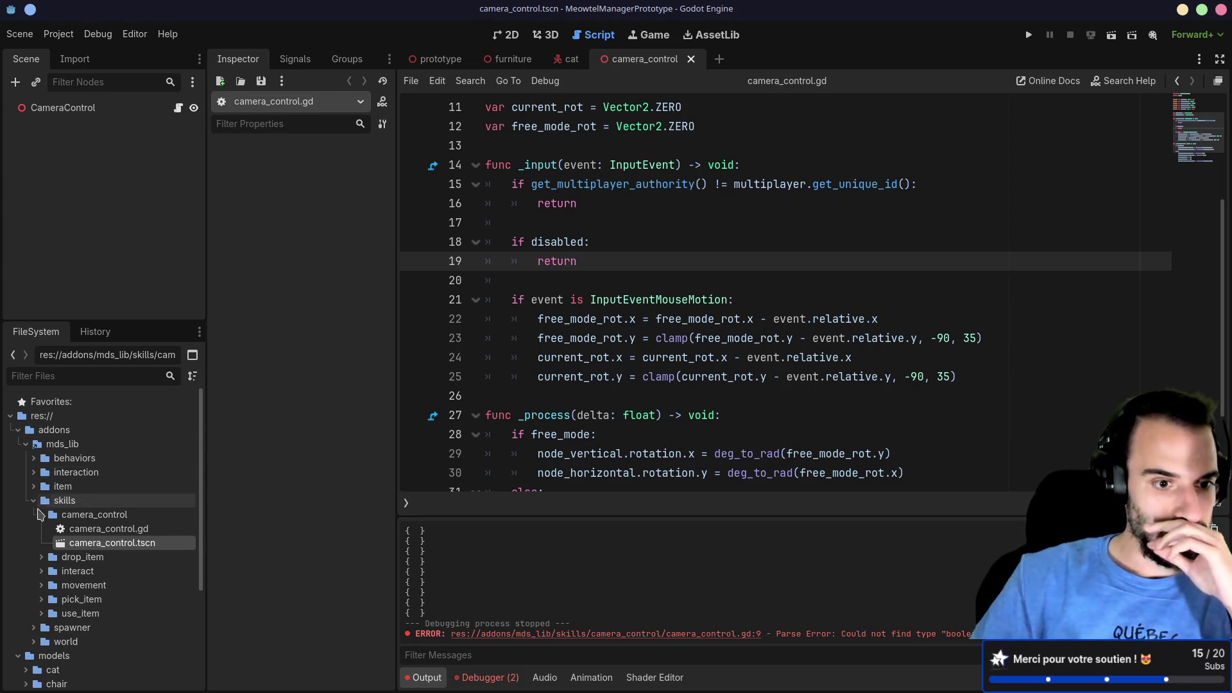
Step: Collapse the skills and mds_lib folders and expand scenes in the FileSystem dock
click(33, 501)
click(26, 444)
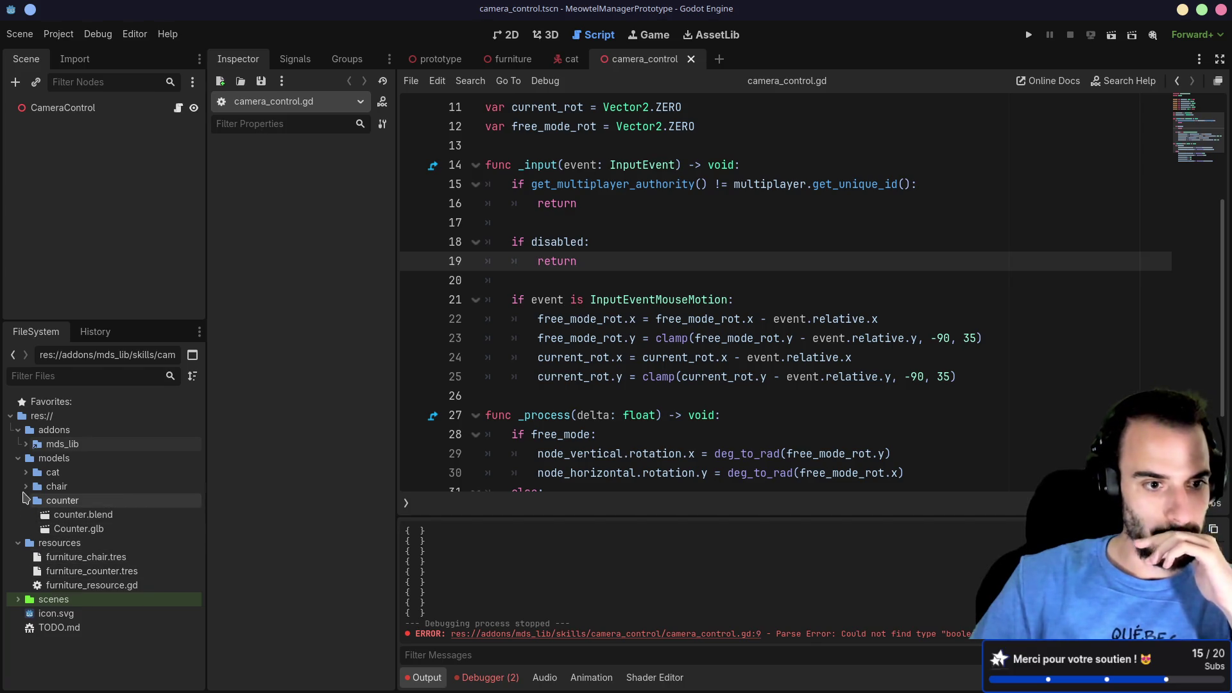
click(18, 599)
scroll(64, 578, down, 3)
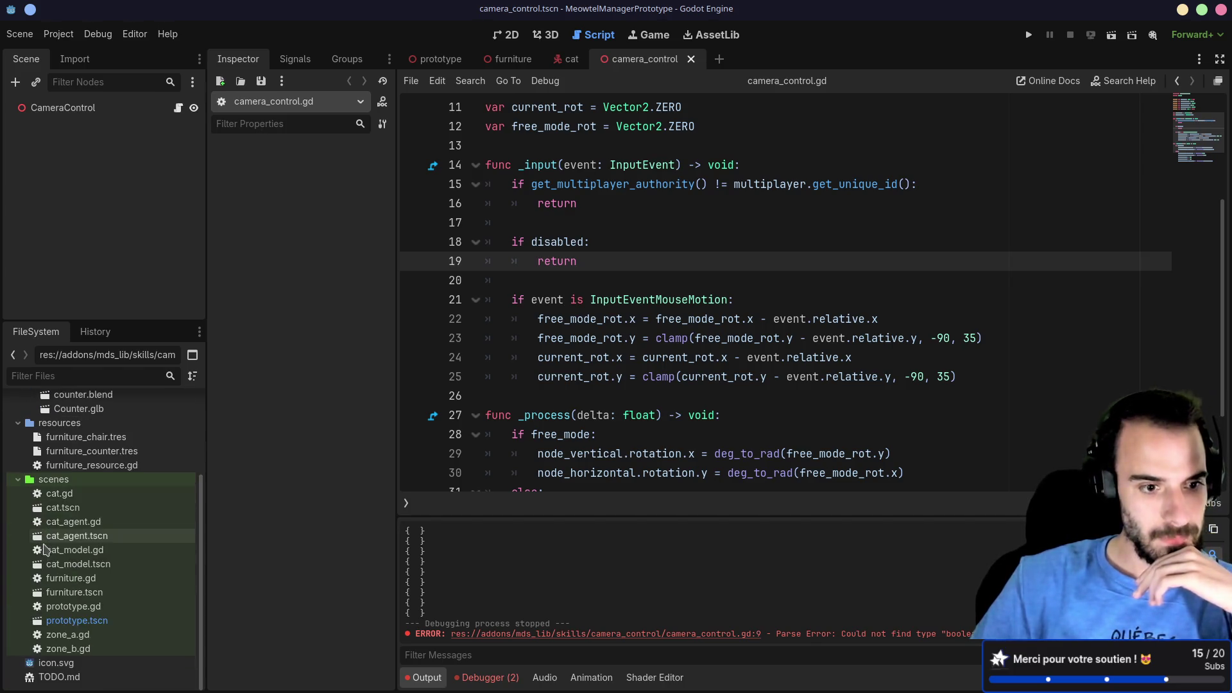
Step: Open prototype.gd and declare a new func _input(event) using autocomplete
double_click(102, 606)
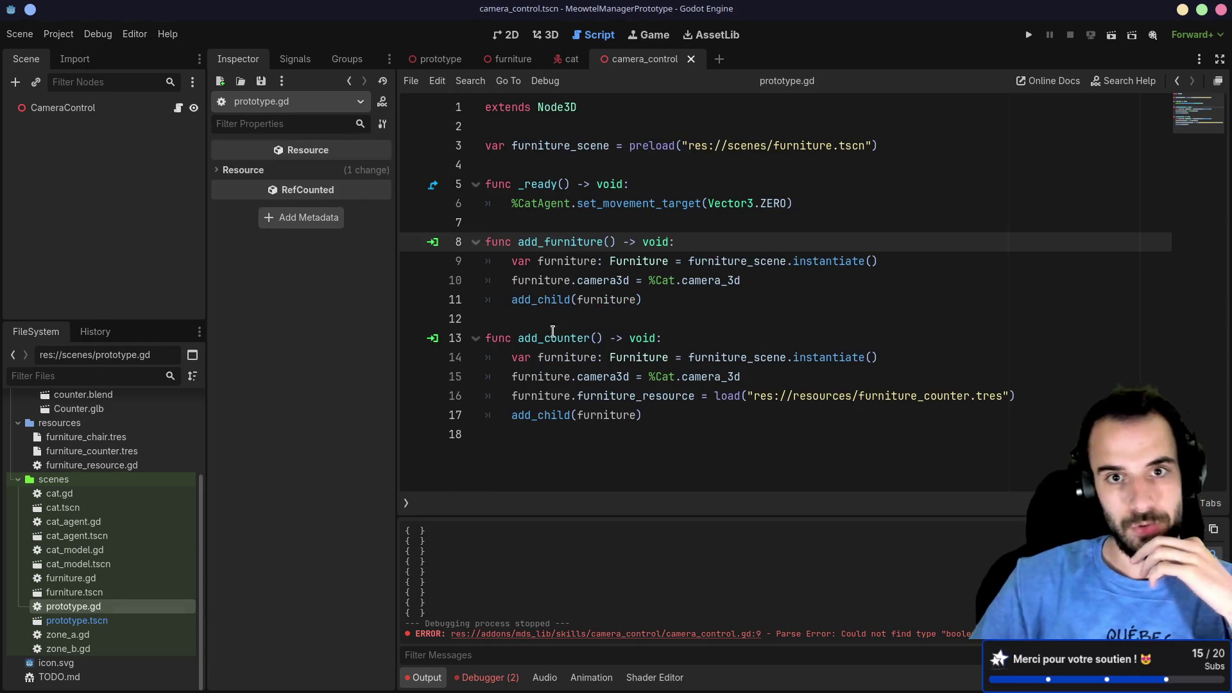
click(656, 166)
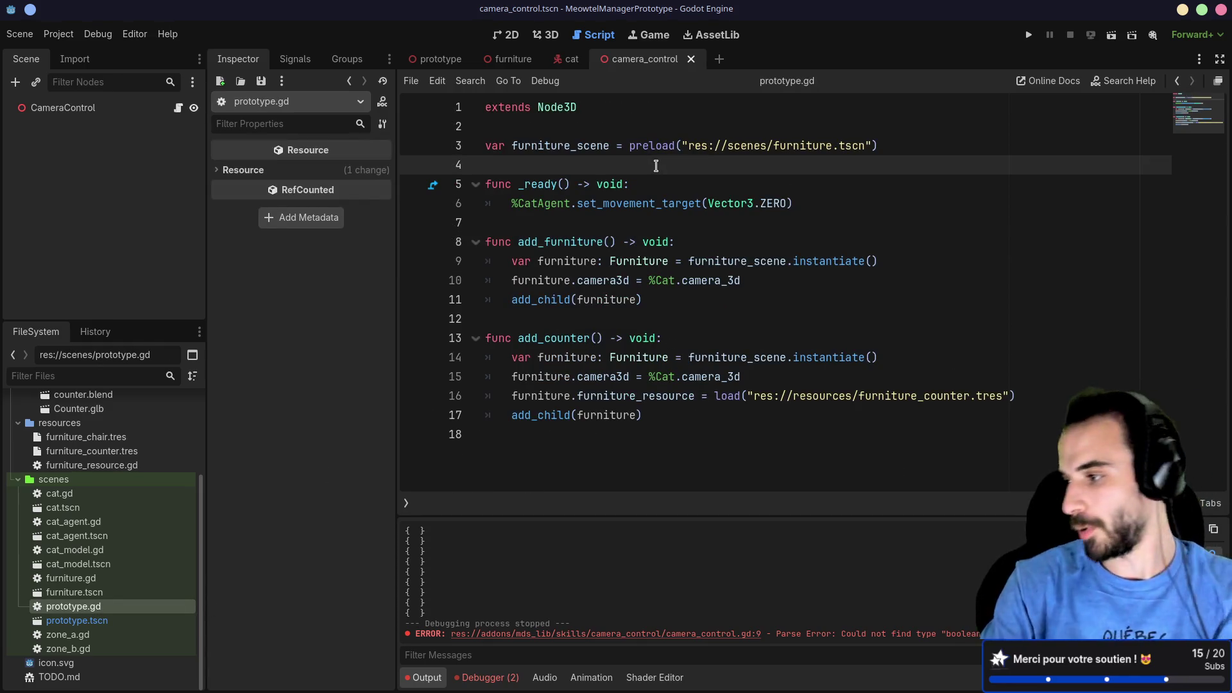
key(Return)
key(Return)
key(Up)
text(func _)
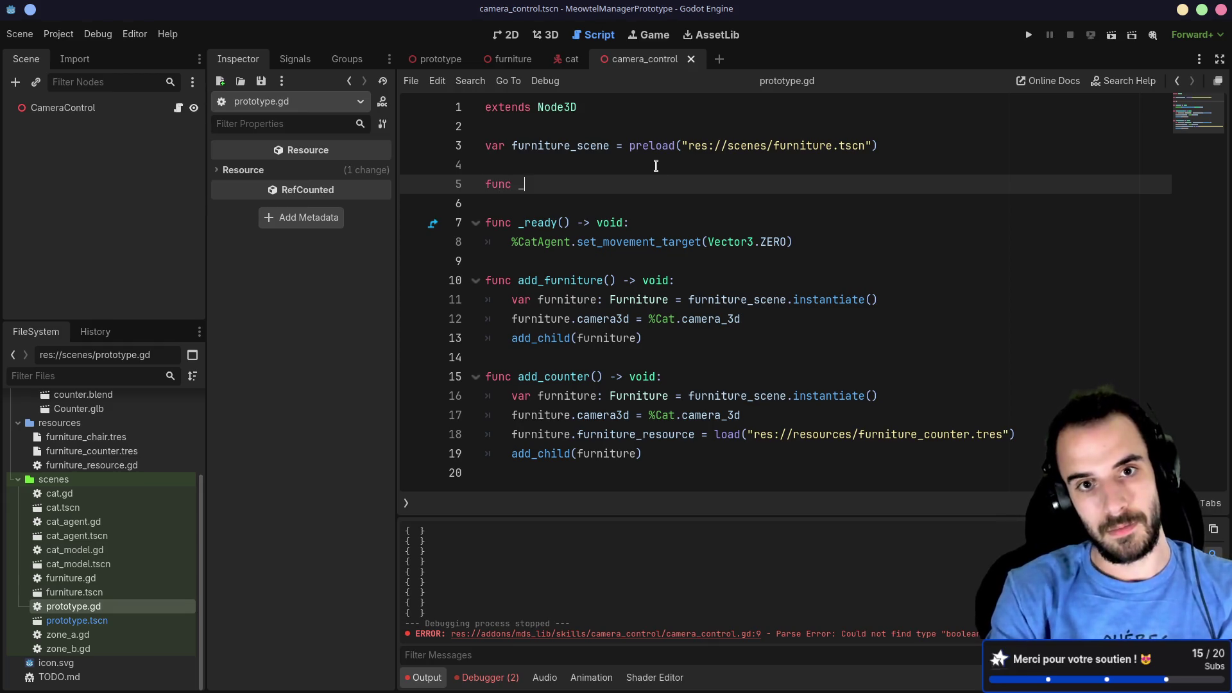
text(input()
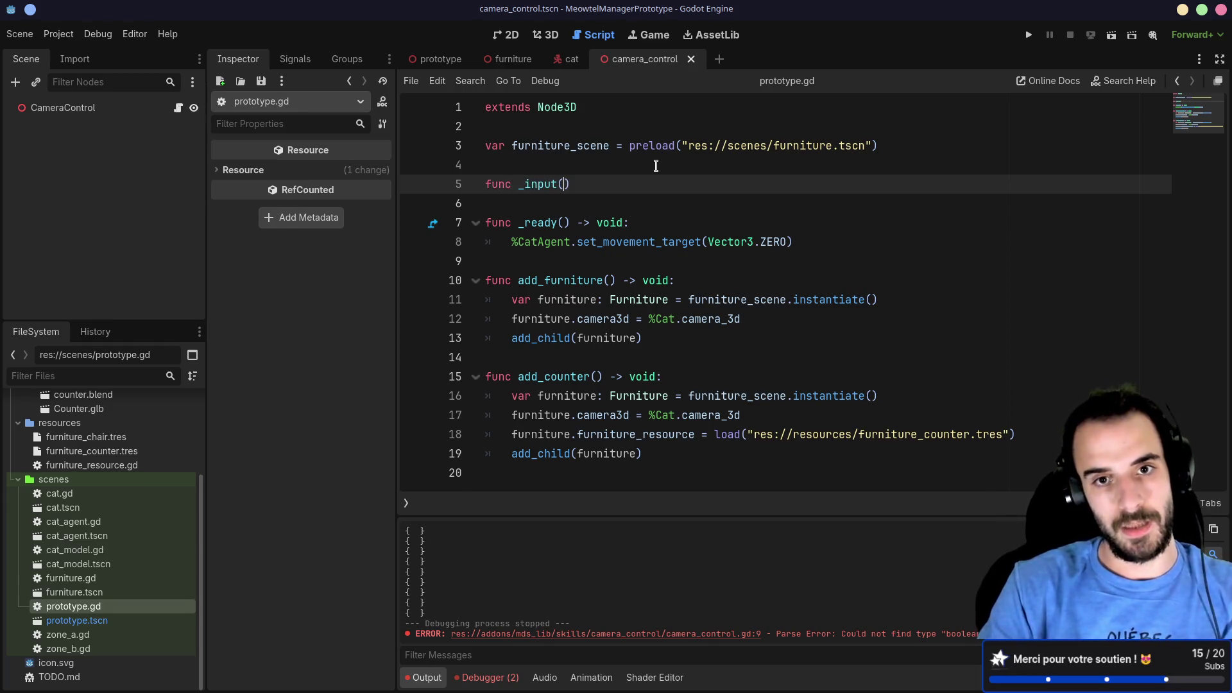
text(event)
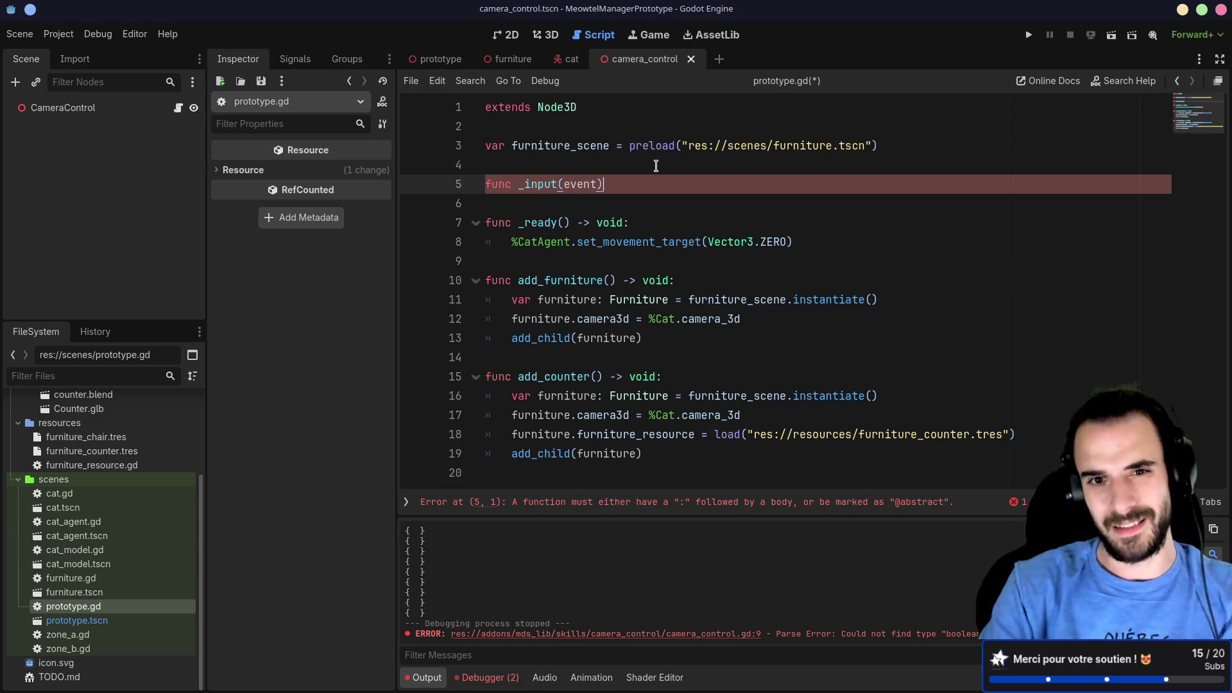
key(BackSpace)
key(BackSpace)
key(BackSpace)
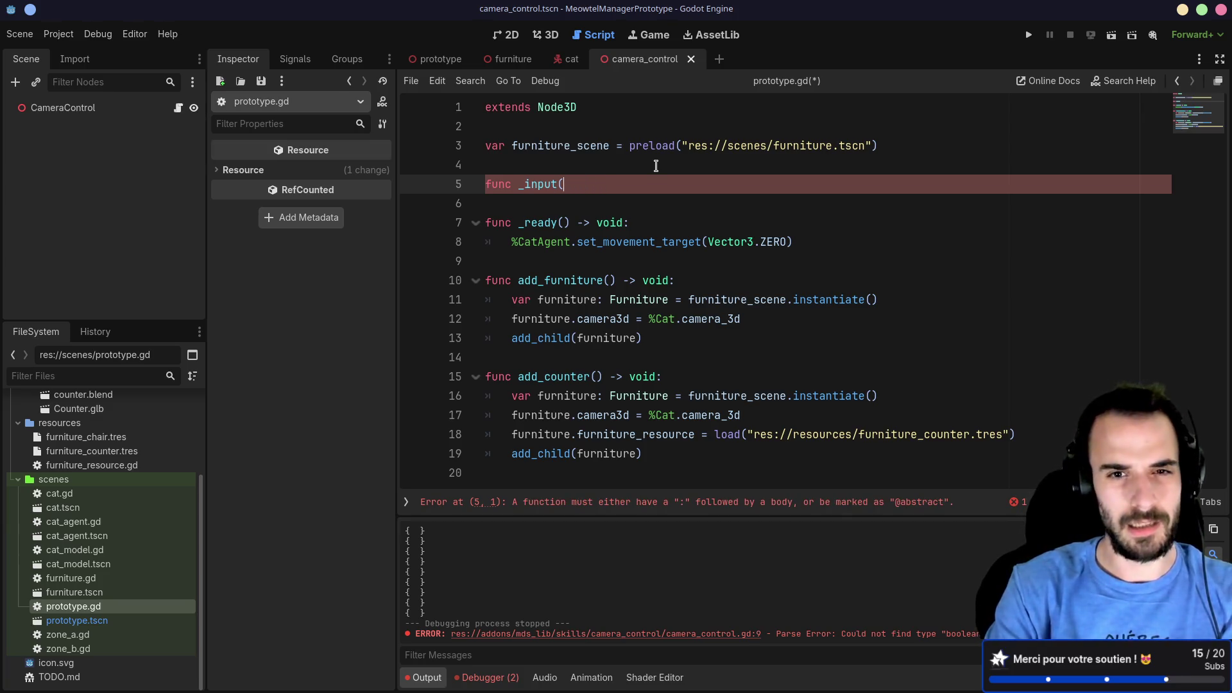
text(_inpu)
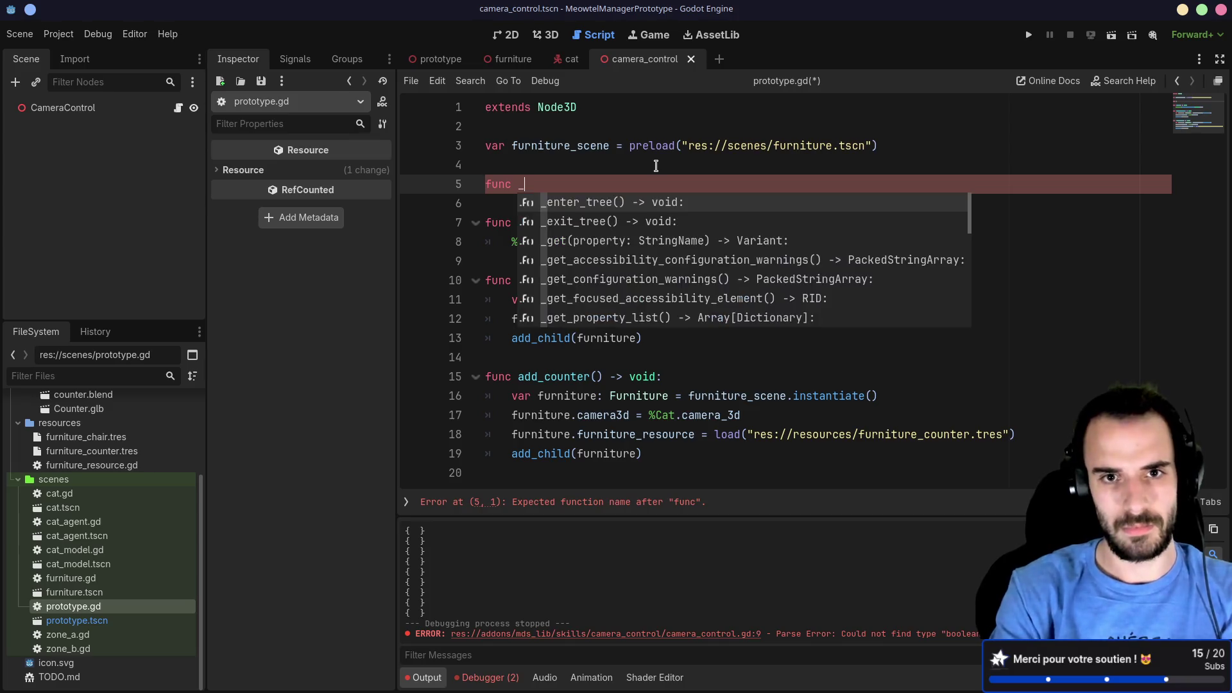
key(Return)
key(Return)
Step: Add an if event.is_action_pressed("tab") check inside _input and save
text(if e)
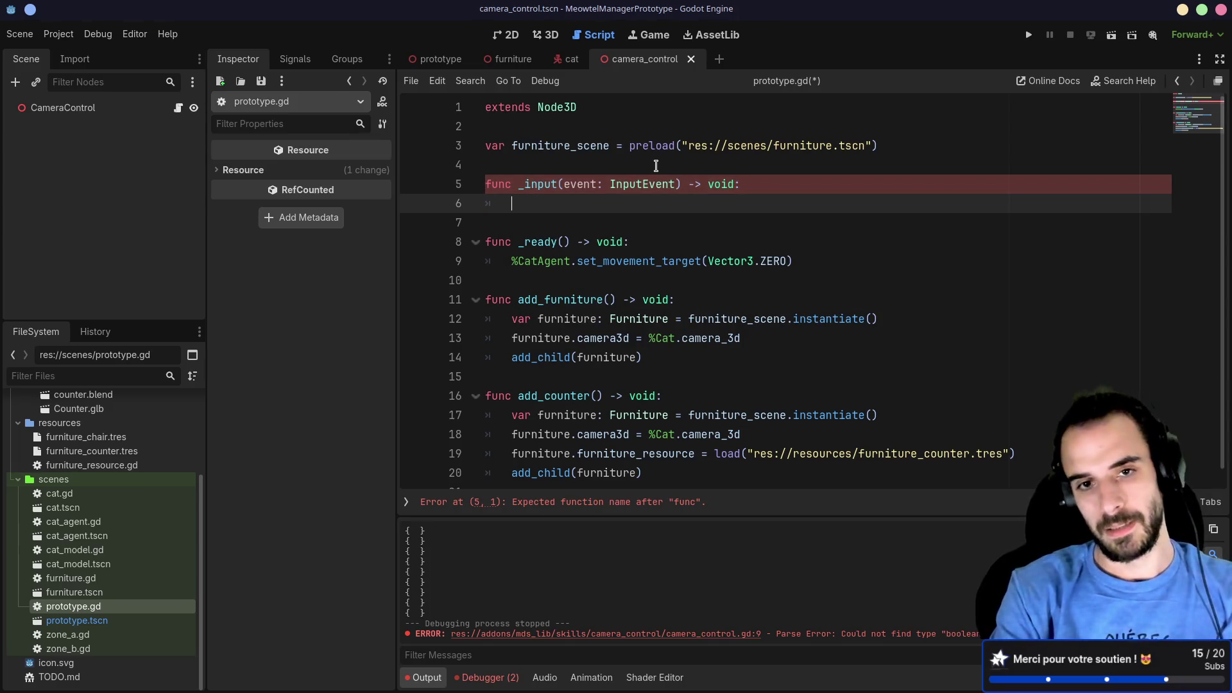
text(vent.)
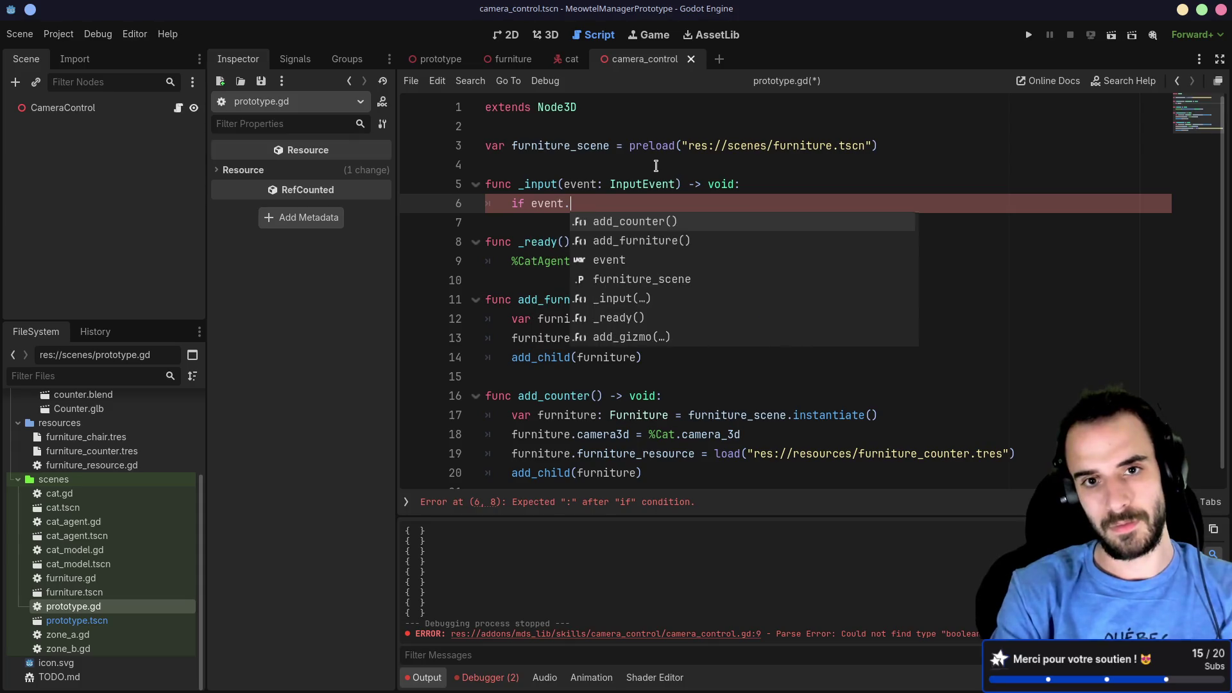
text(action)
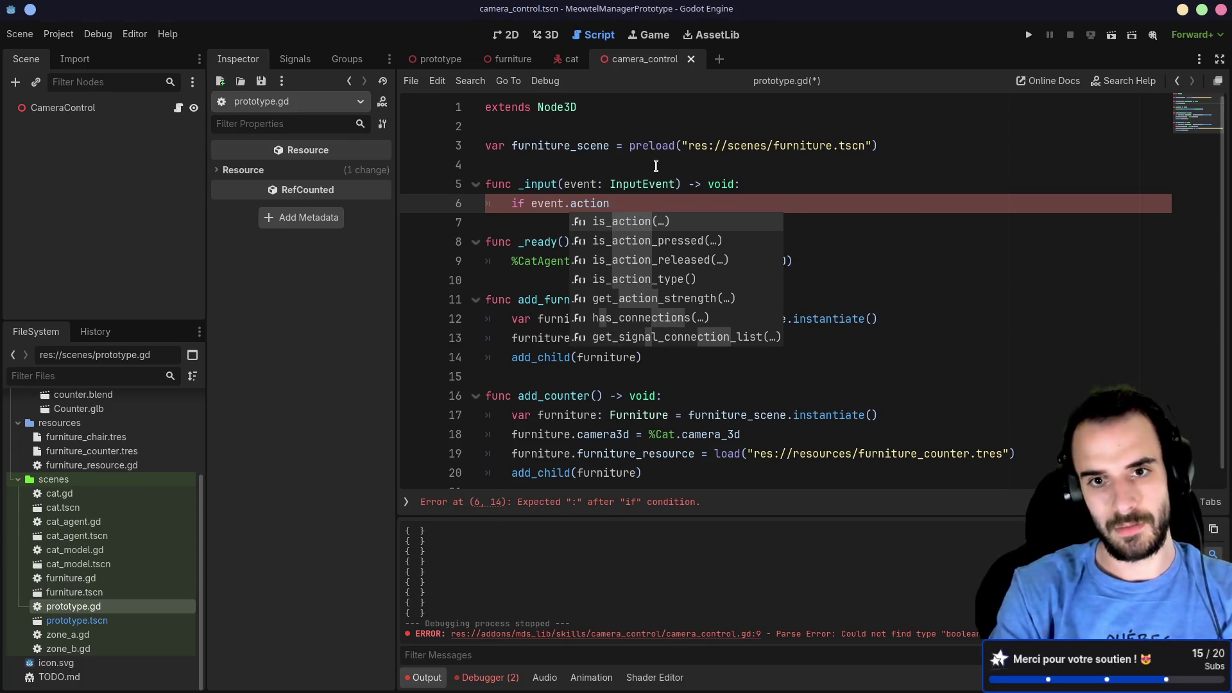
key(Down)
key(Return)
text(")
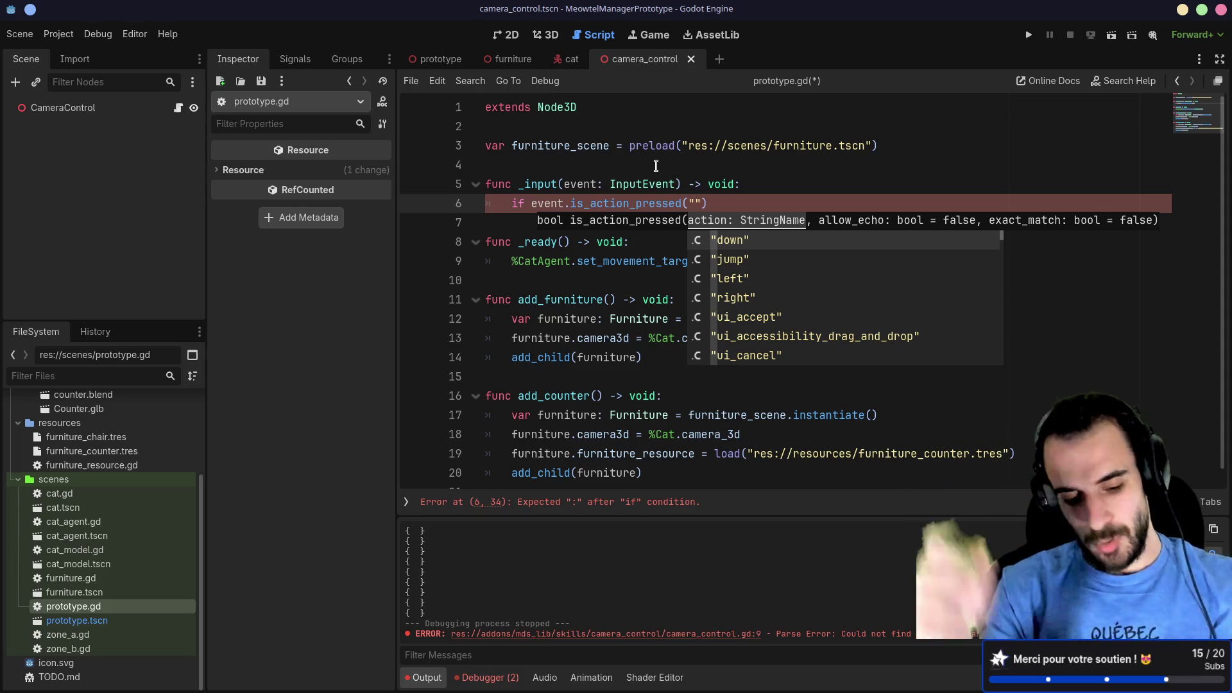
text(tab)
key(ctrl+s)
Step: End the tab check with a colon, start an indented %Cat.came line, save, and switch to cat.tscn
click(750, 207)
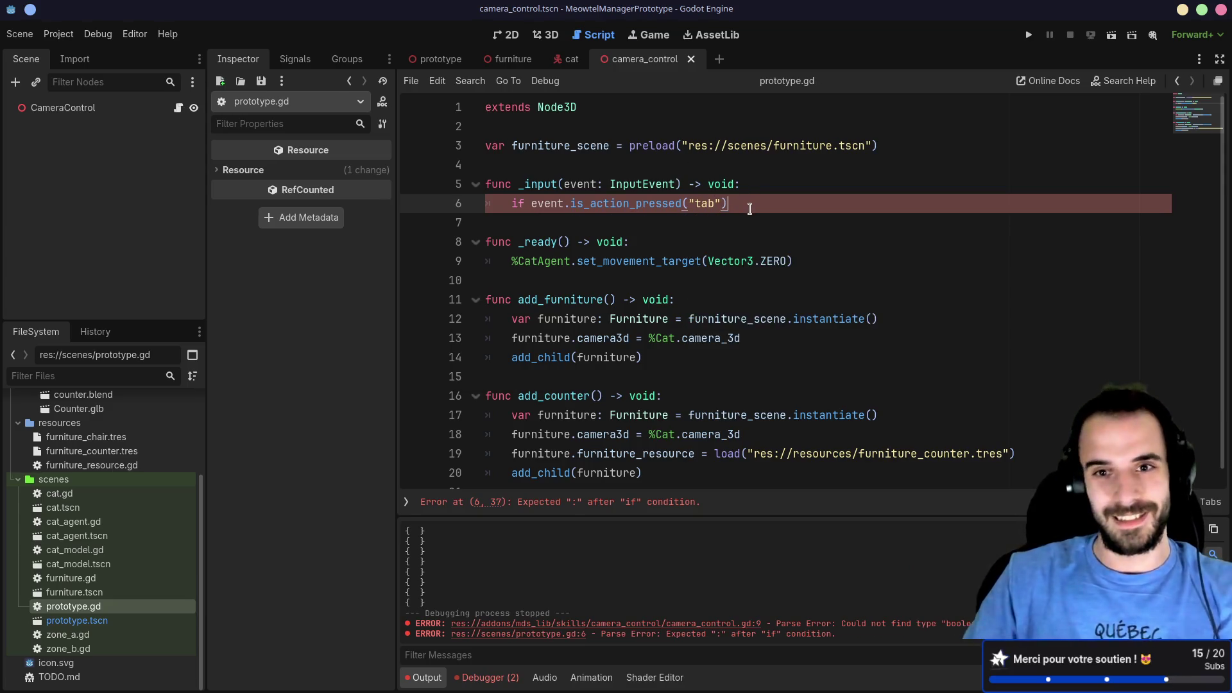
text(:)
key(Return)
key(Tab)
text(%Ca)
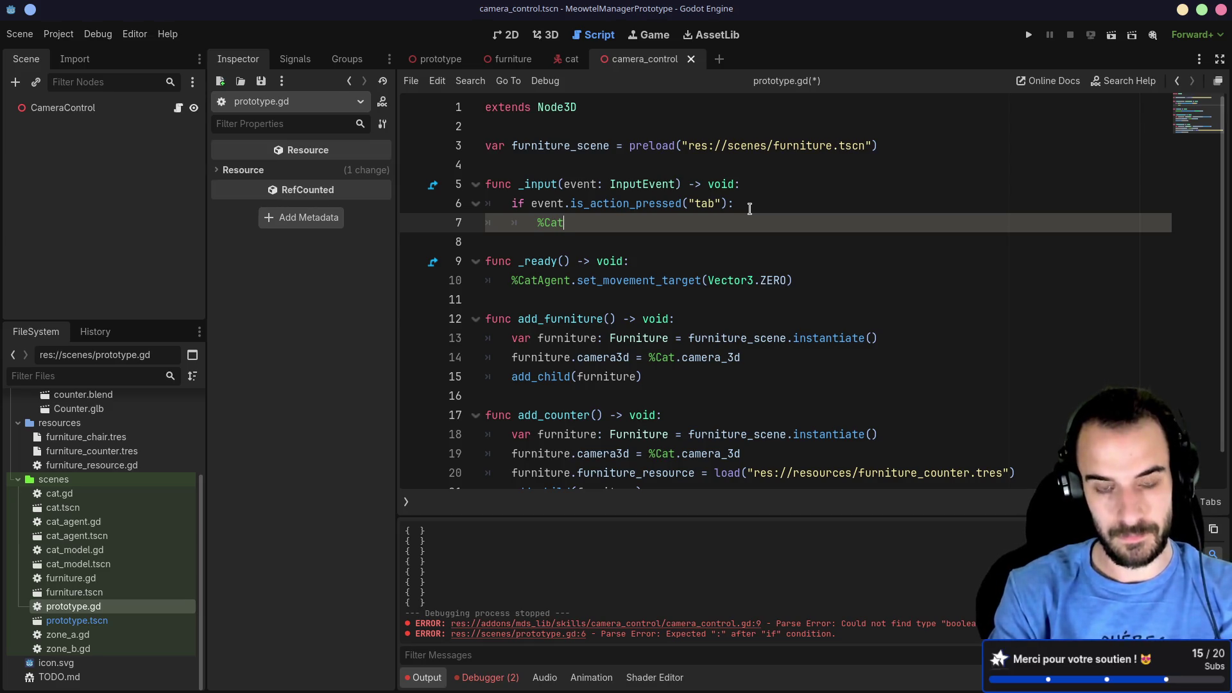
key(BackSpace)
key(BackSpace)
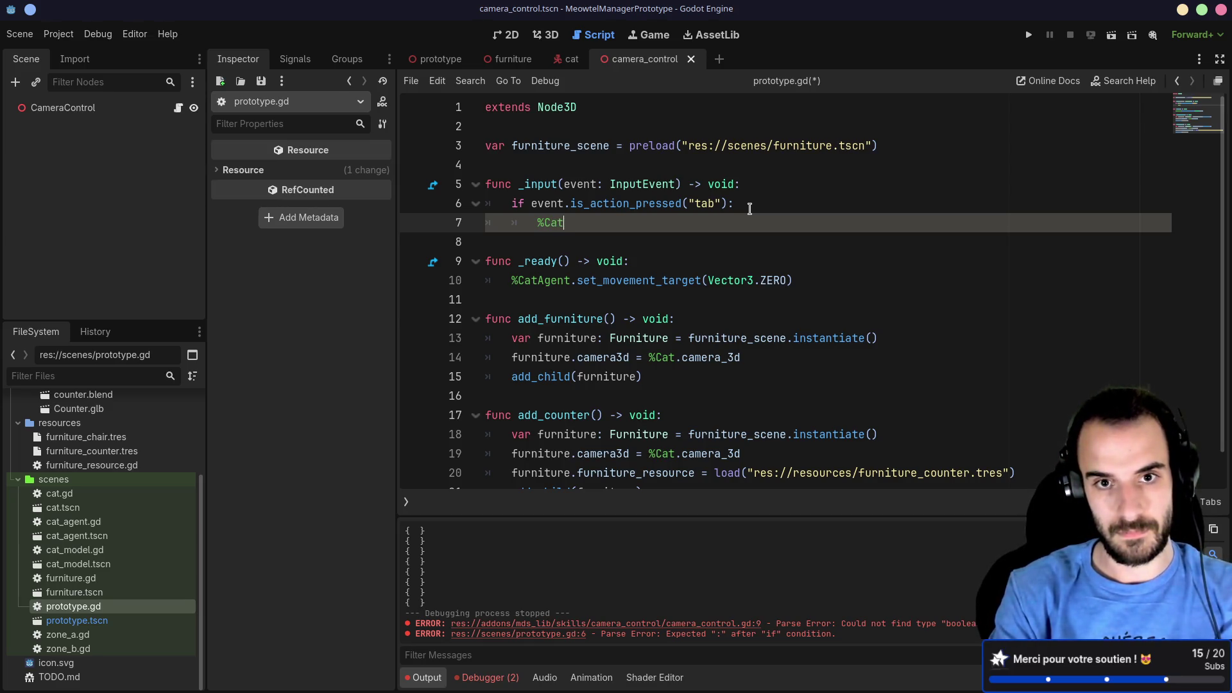
text(.came)
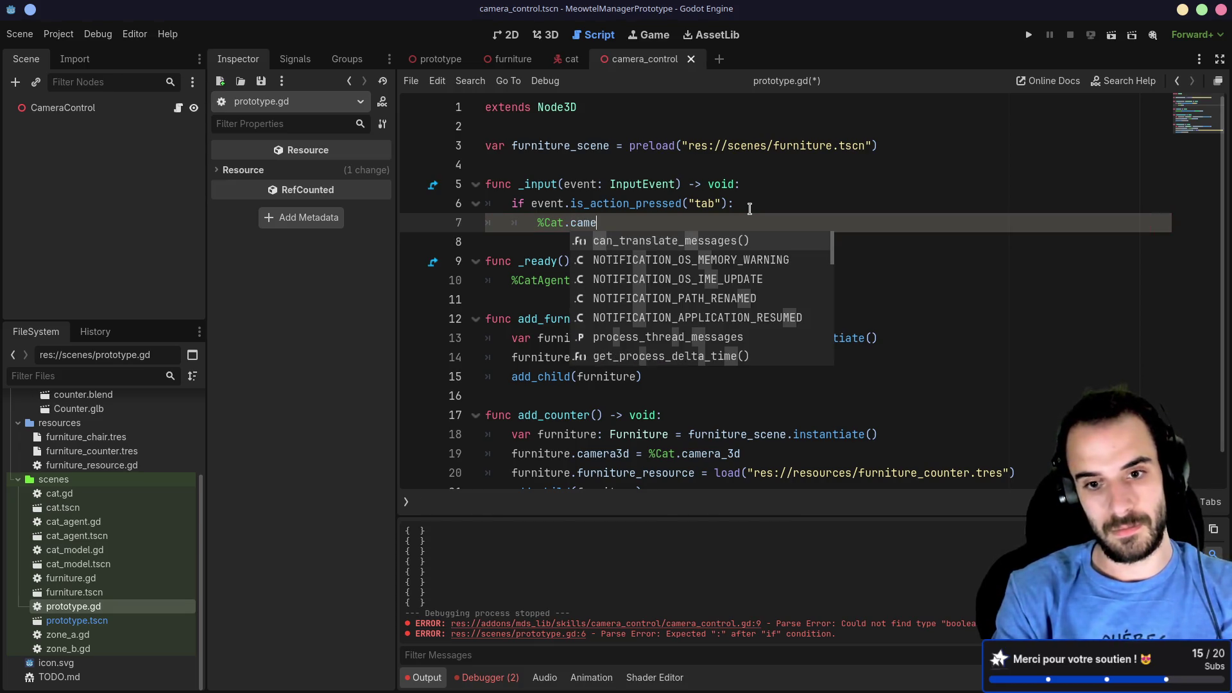
key(Escape)
key(ctrl+s)
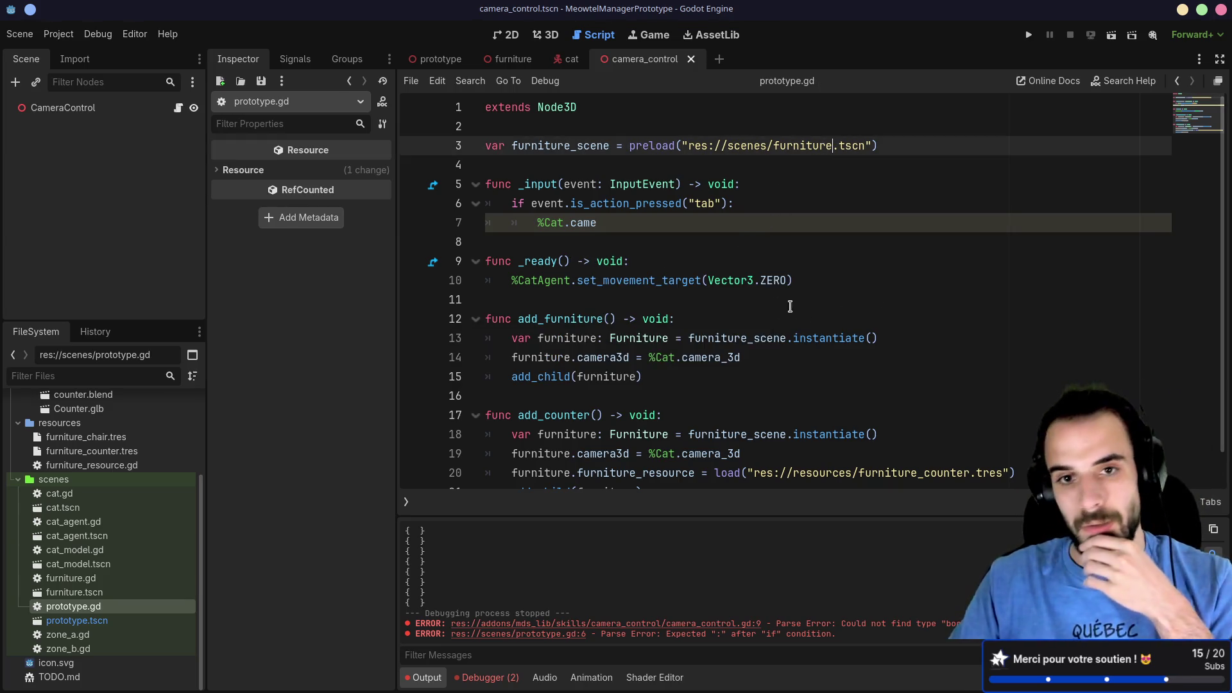
click(570, 59)
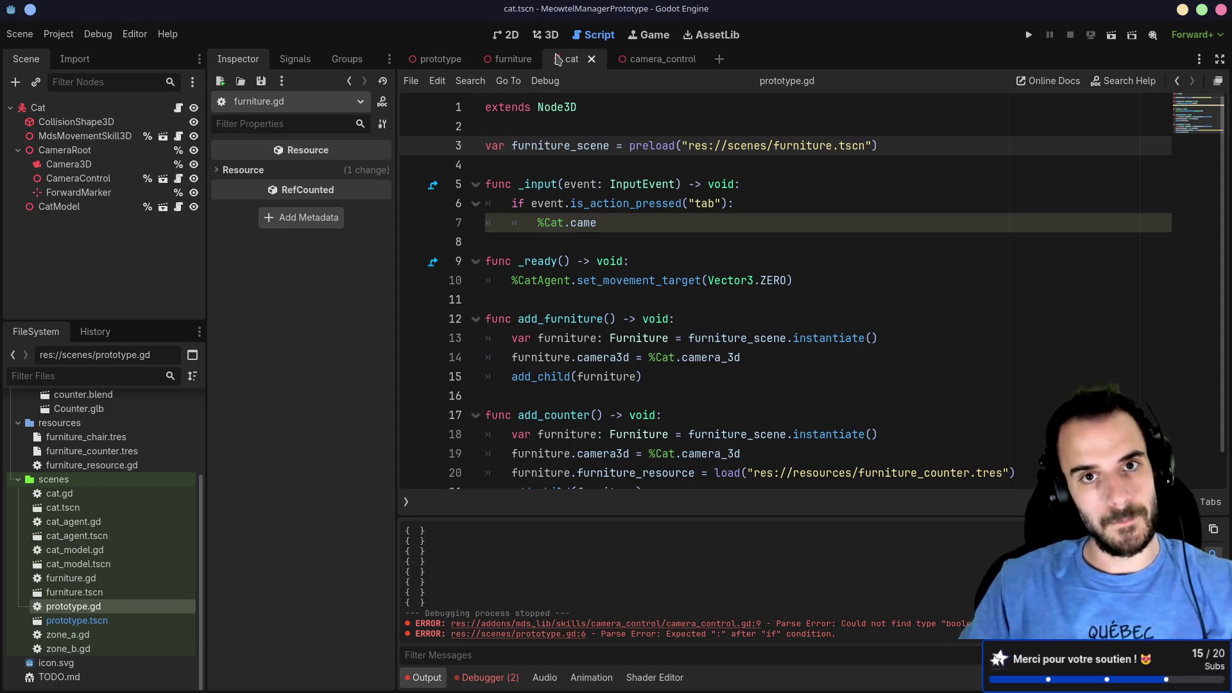
Step: In the prototype scene, move the Cat node just above CatAgent
click(437, 59)
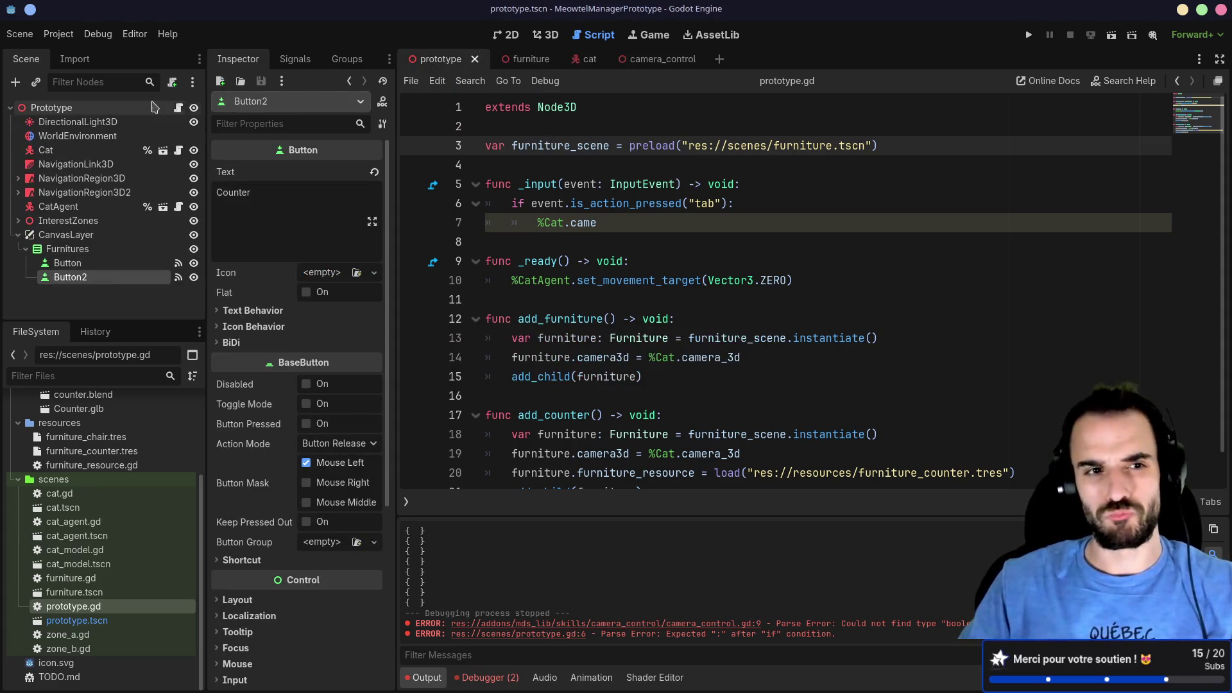
click(94, 109)
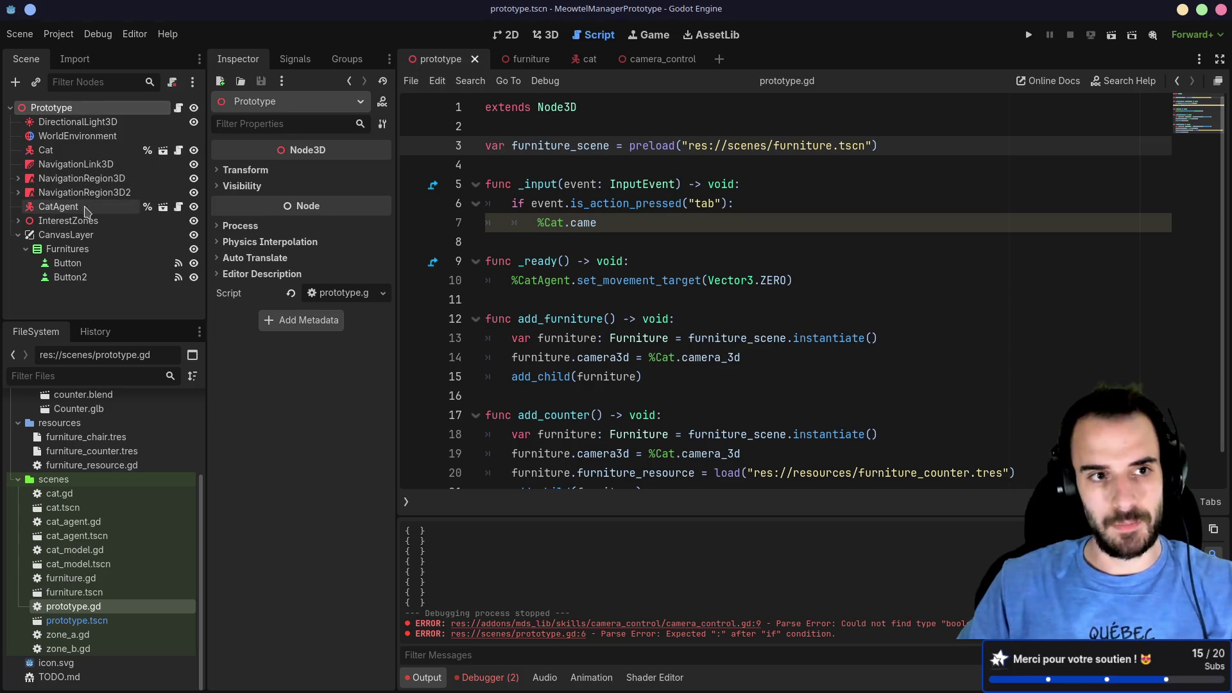
click(87, 152)
drag(71, 154, 55, 195)
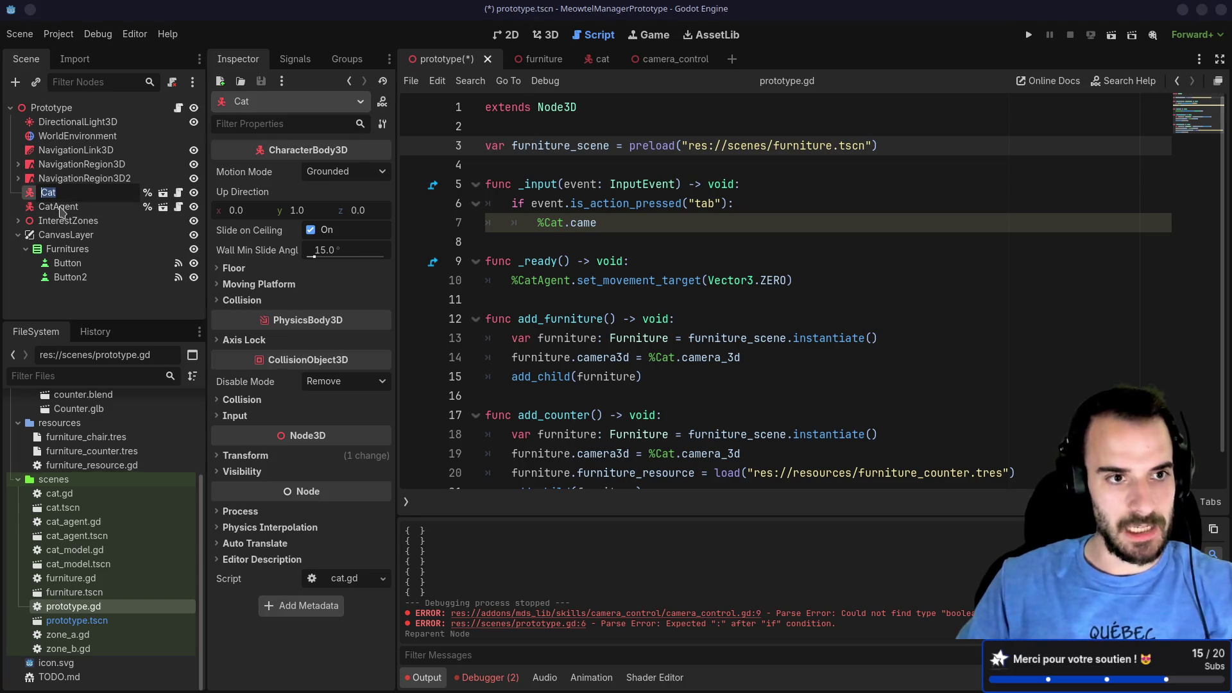
click(70, 208)
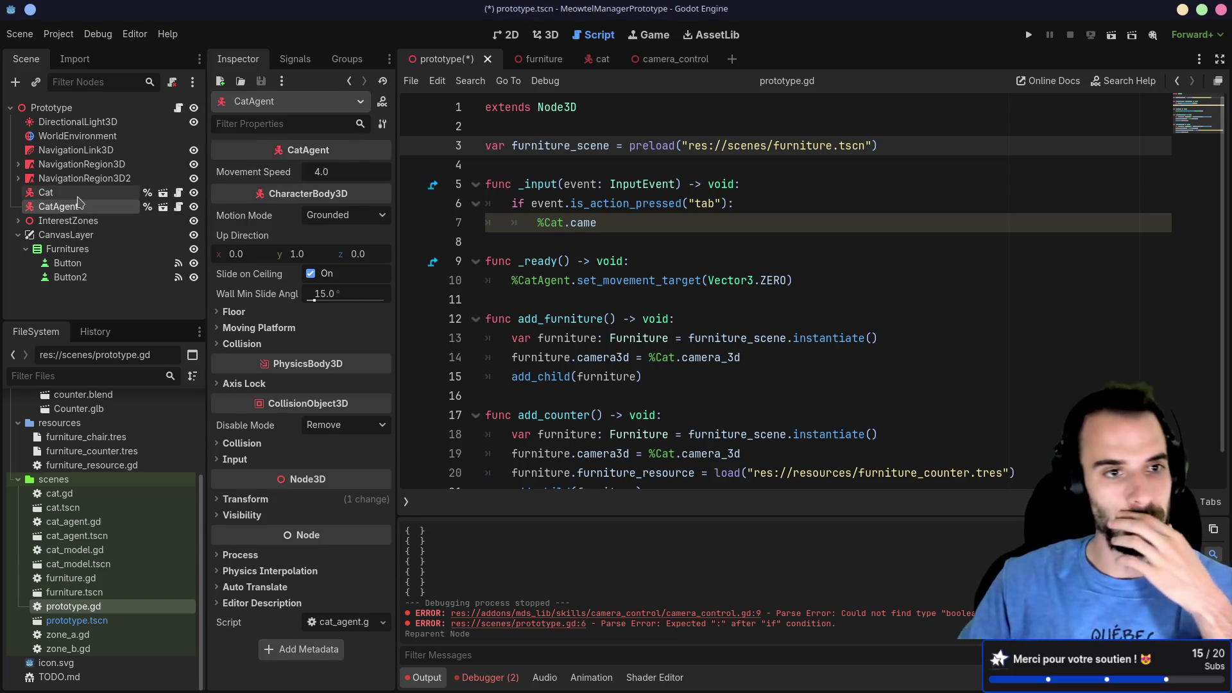
click(81, 193)
click(627, 235)
Step: Complete line 7 as %Cat.camera_3d. and open the Cat node's cat.gd script
click(592, 223)
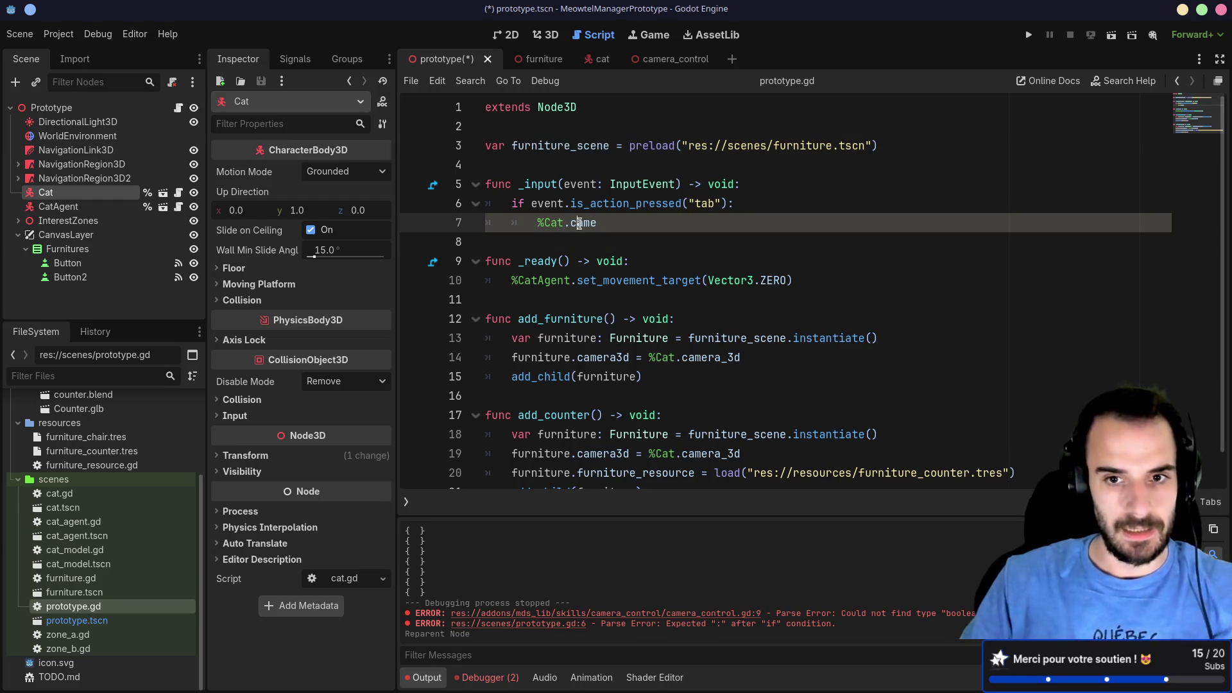
double_click(592, 222)
click(592, 224)
text(ra_3d.)
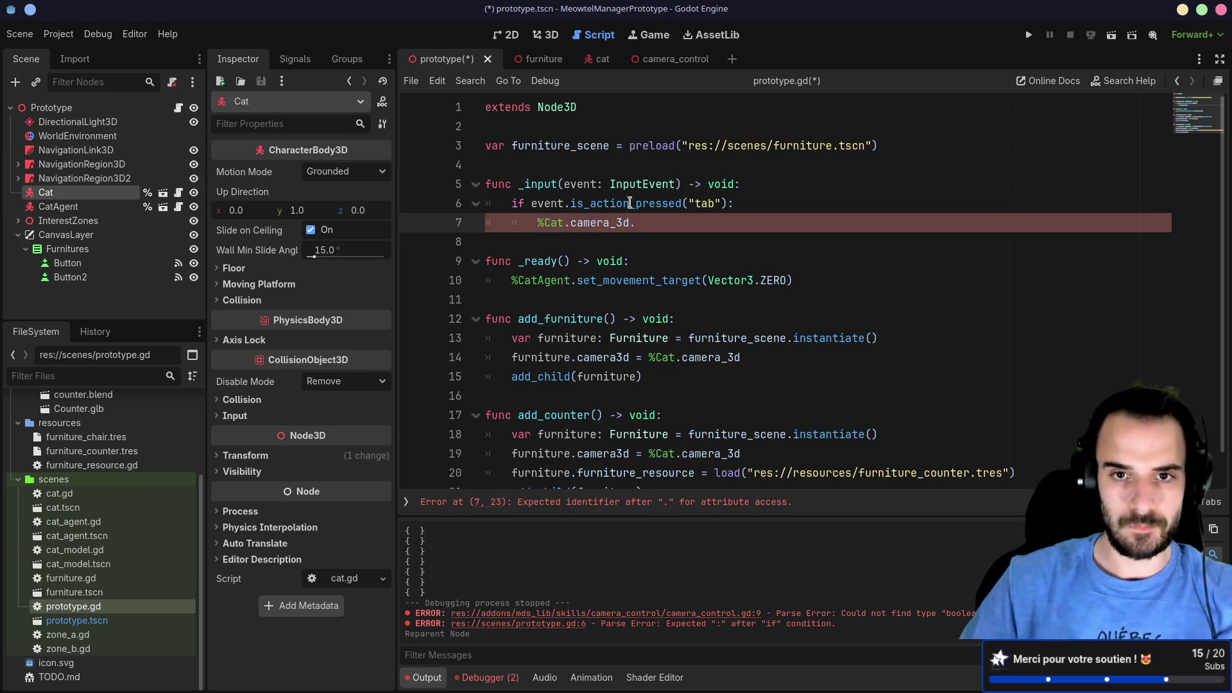
click(164, 193)
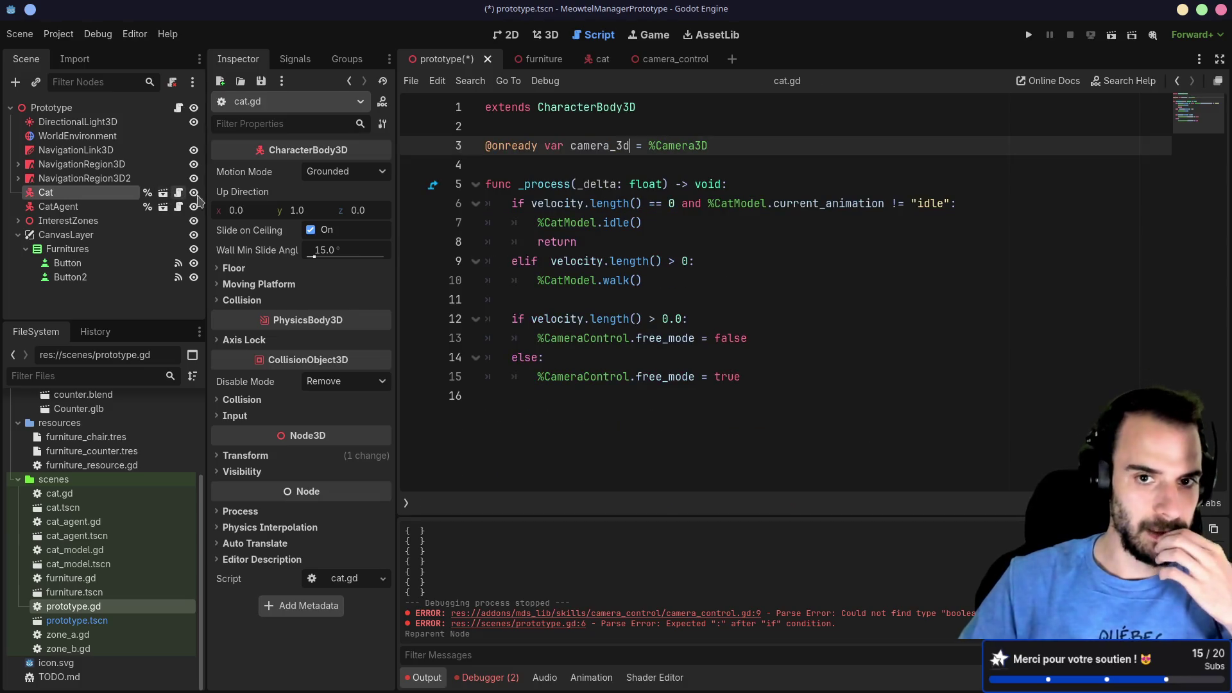
click(165, 193)
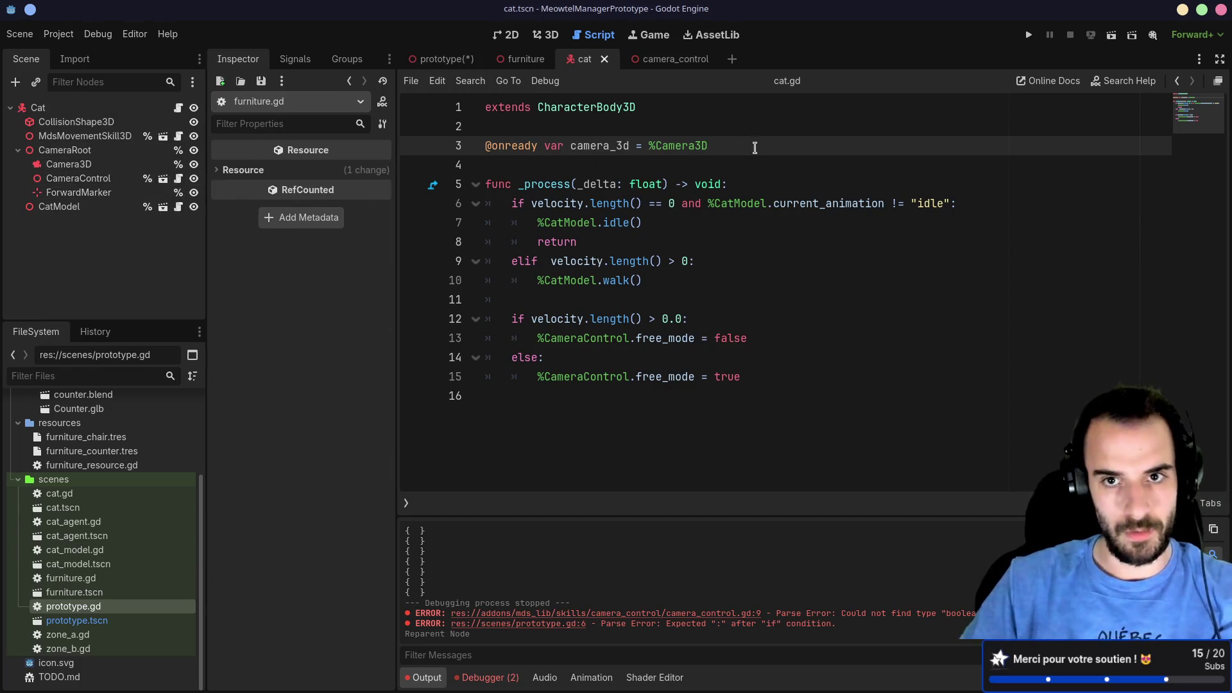
drag(755, 148, 751, 129)
key(ctrl+shift+d)
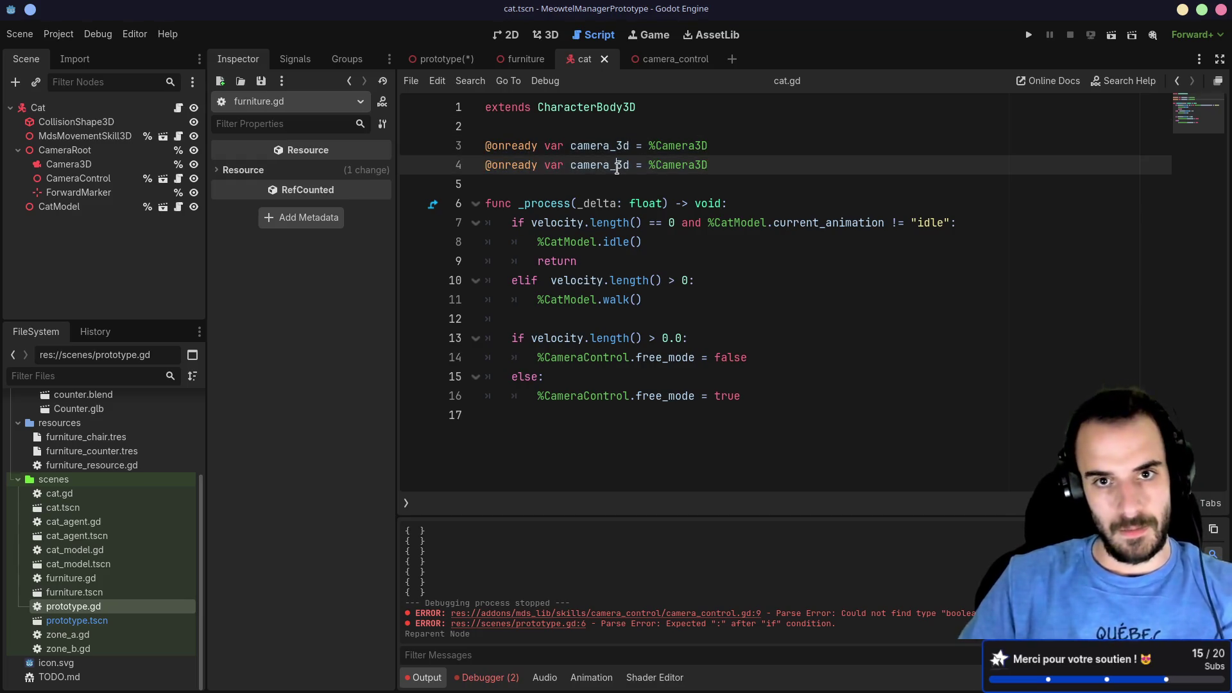
click(617, 168)
key(Delete)
key(Delete)
text(control)
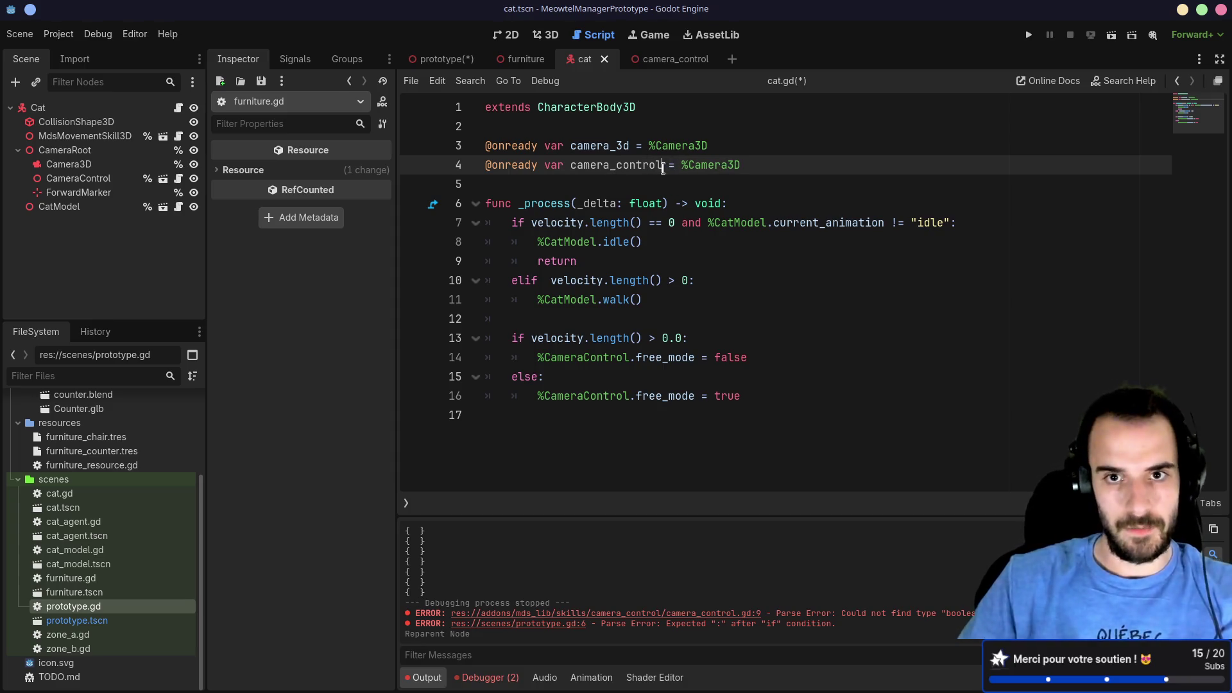
text(: MdsCame)
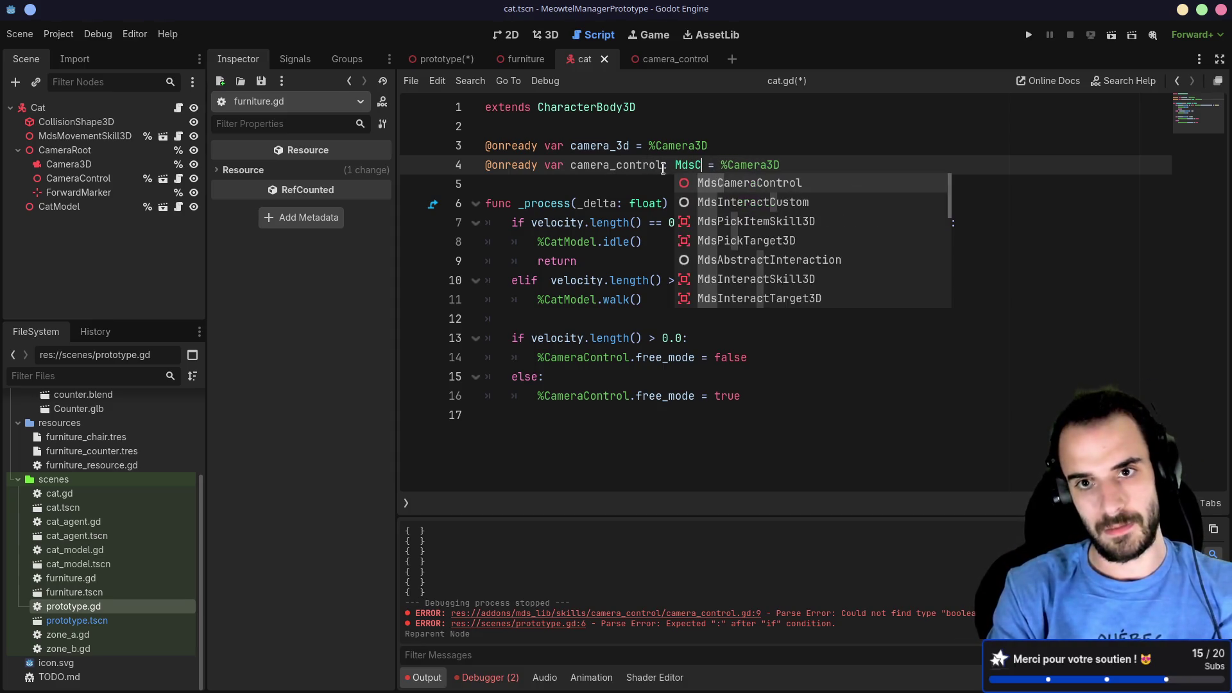
key(Return)
key(ctrl+s)
click(631, 145)
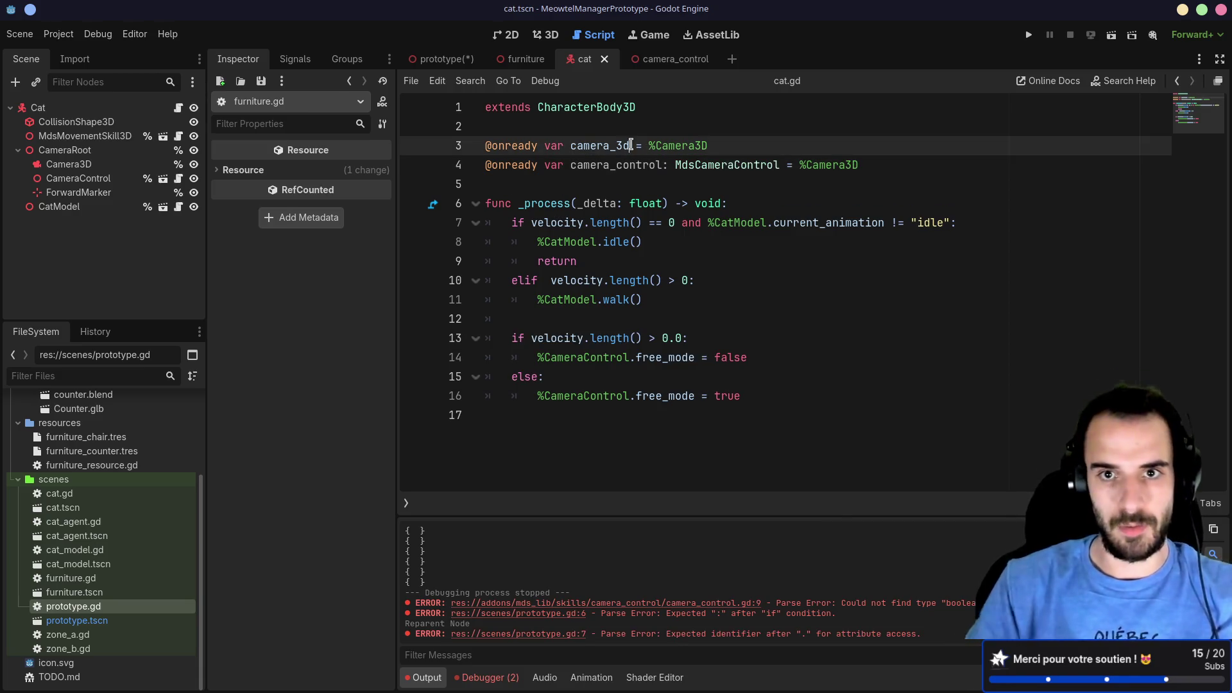
text(: Md)
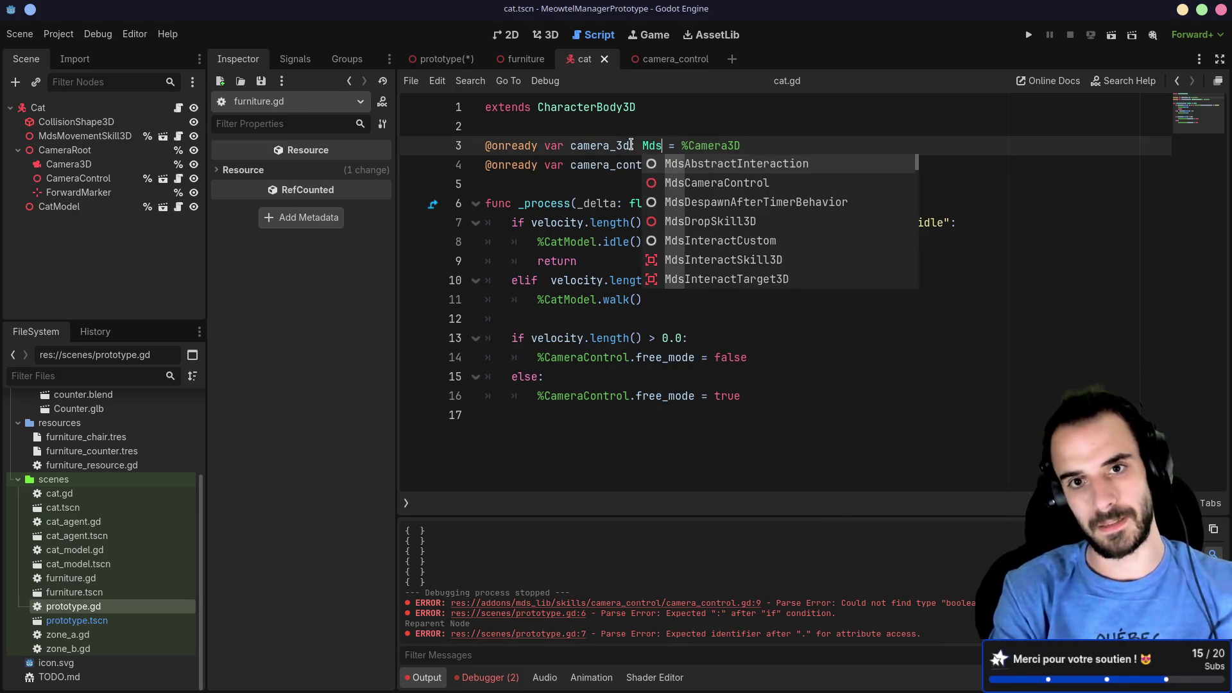
key(BackSpace)
text(Camera)
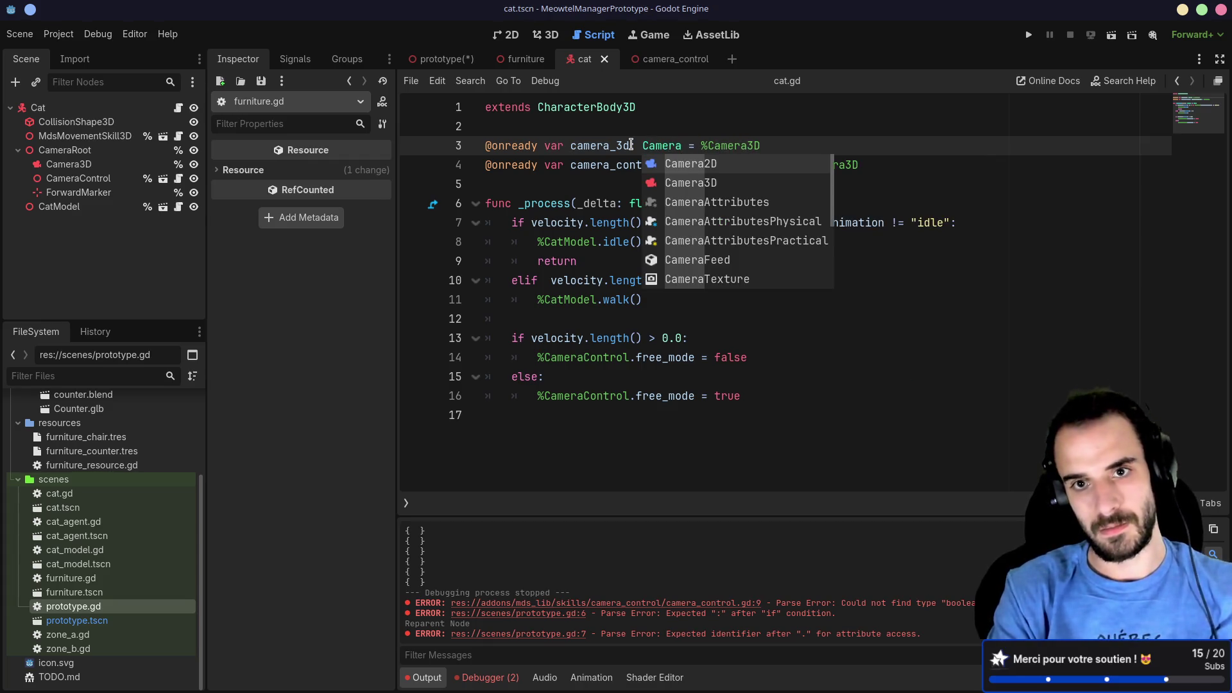
key(Down)
key(Return)
double_click(829, 167)
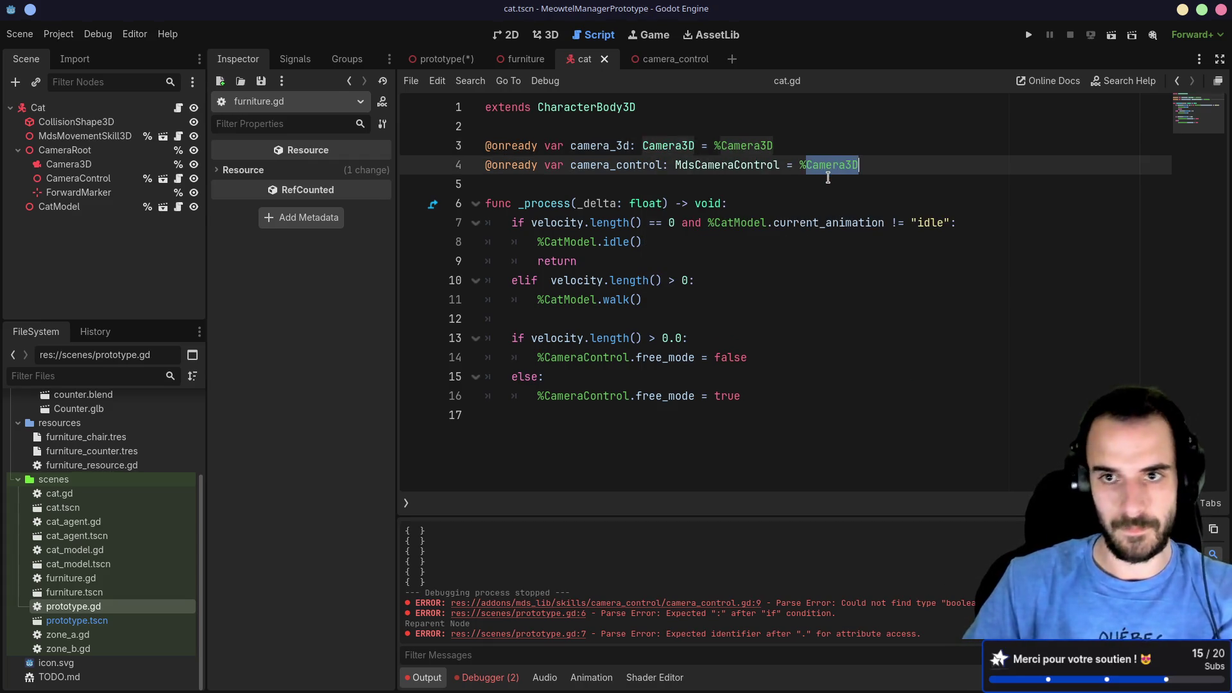
text(Camera)
key(Down)
key(Return)
key(ctrl+s)
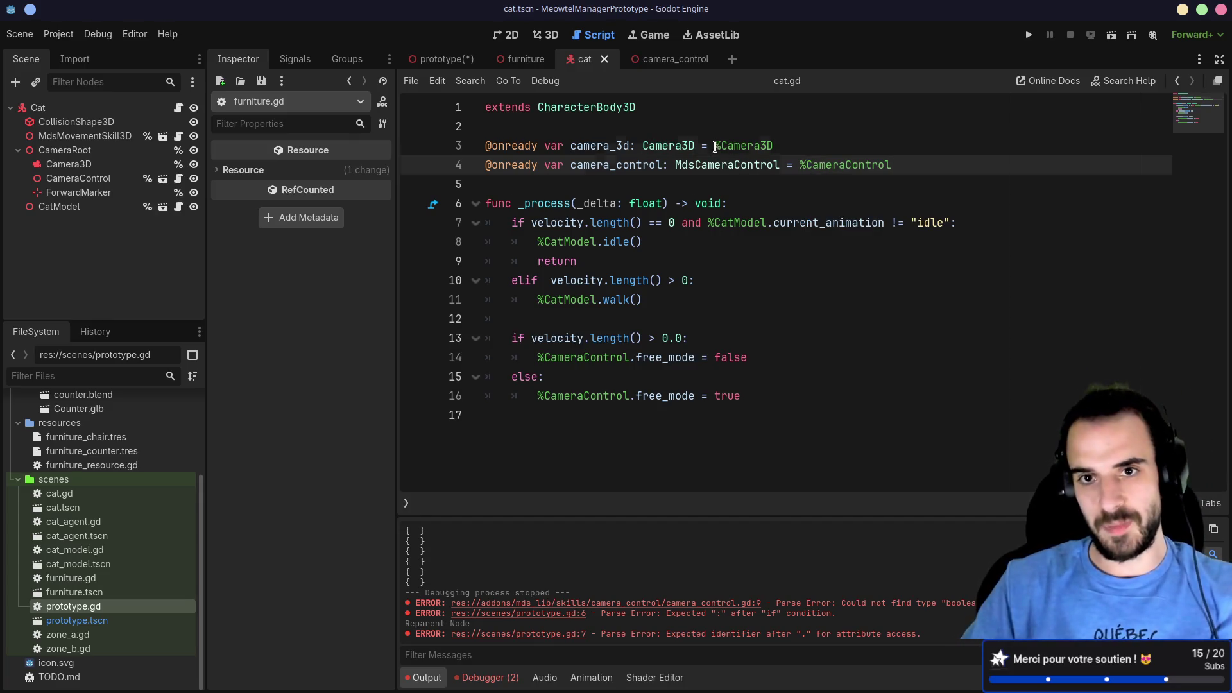
click(714, 146)
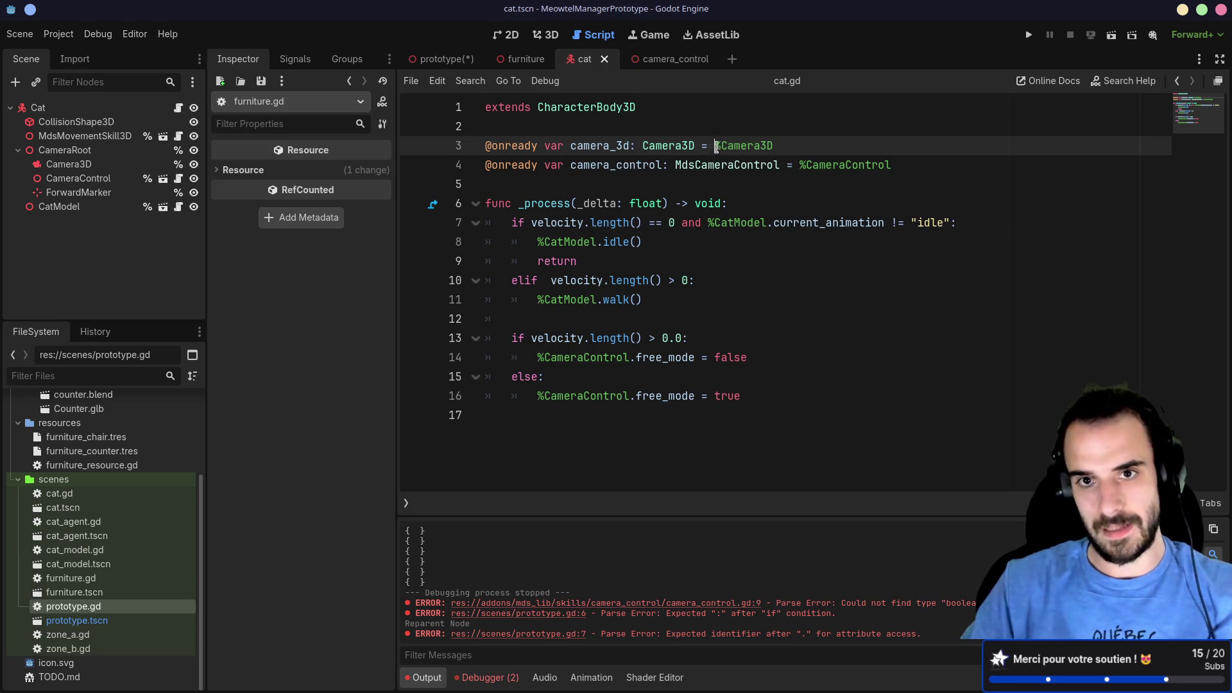
mouse_move(724, 149)
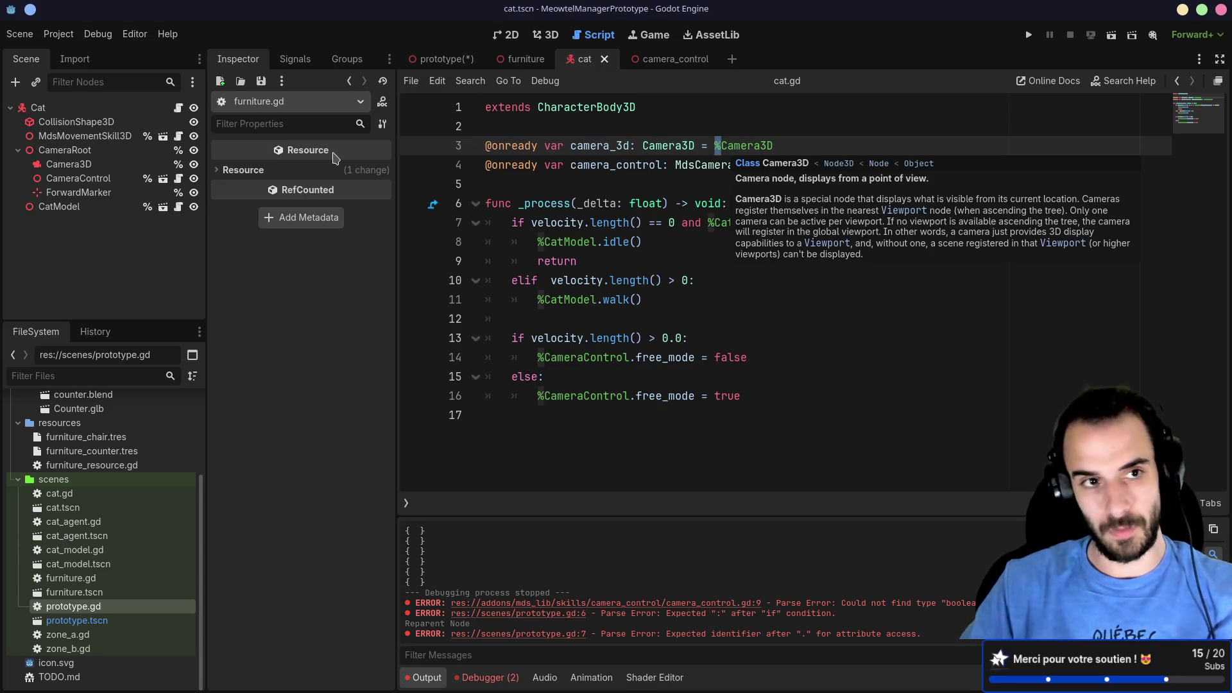
Step: Check the context-menu options for CameraRoot and CollisionShape3D in the cat scene
right_click(123, 149)
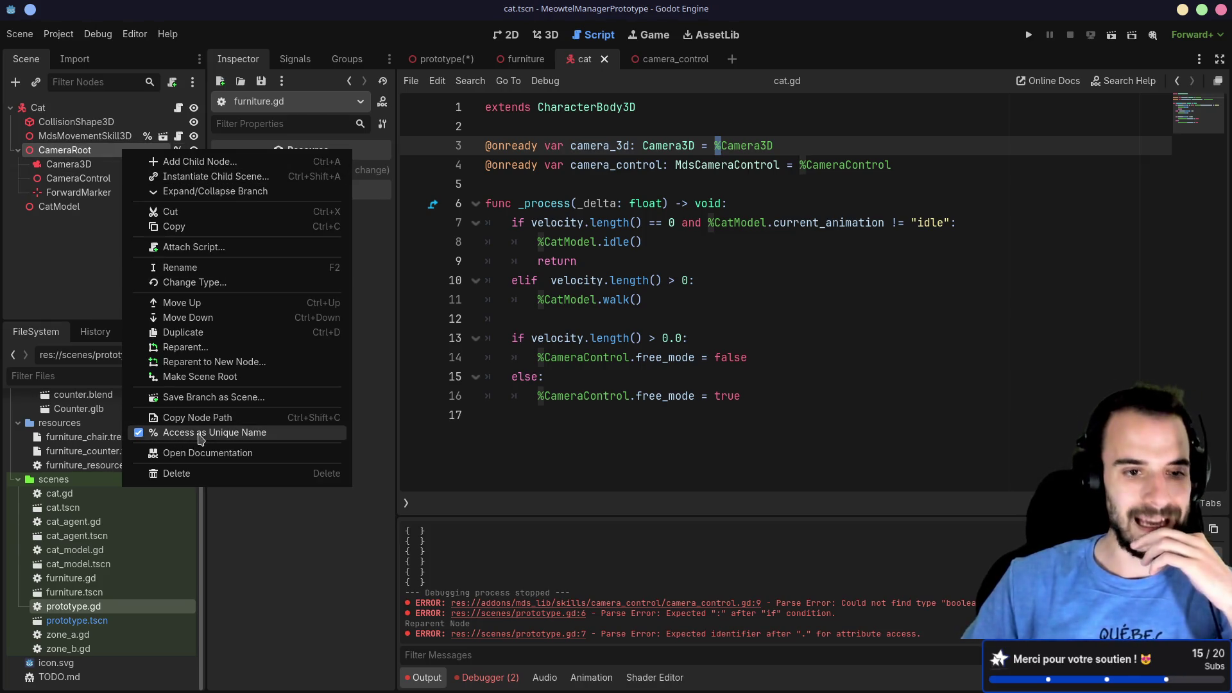
click(85, 270)
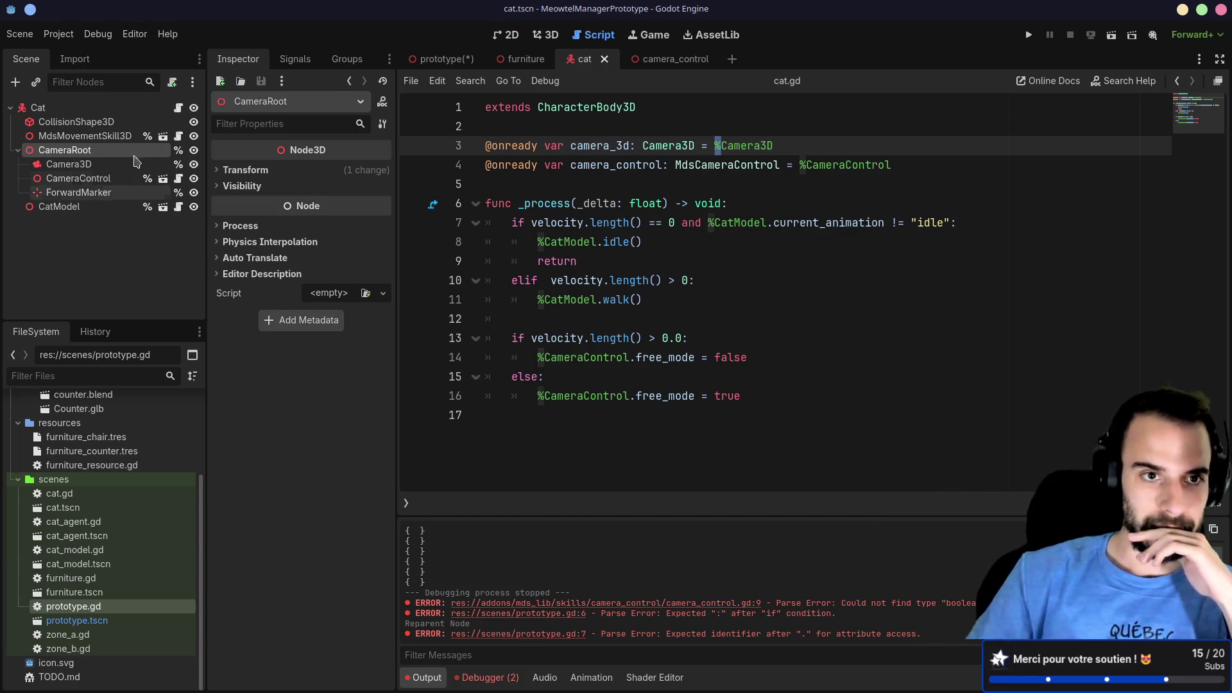
right_click(86, 123)
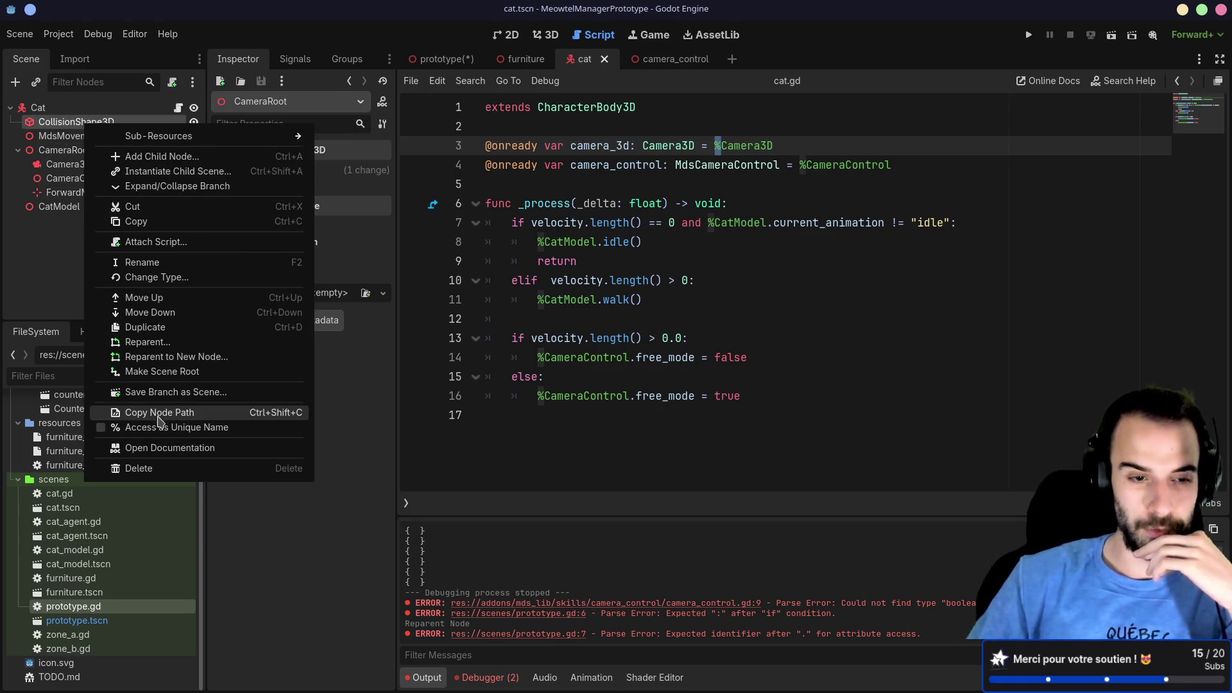
click(43, 269)
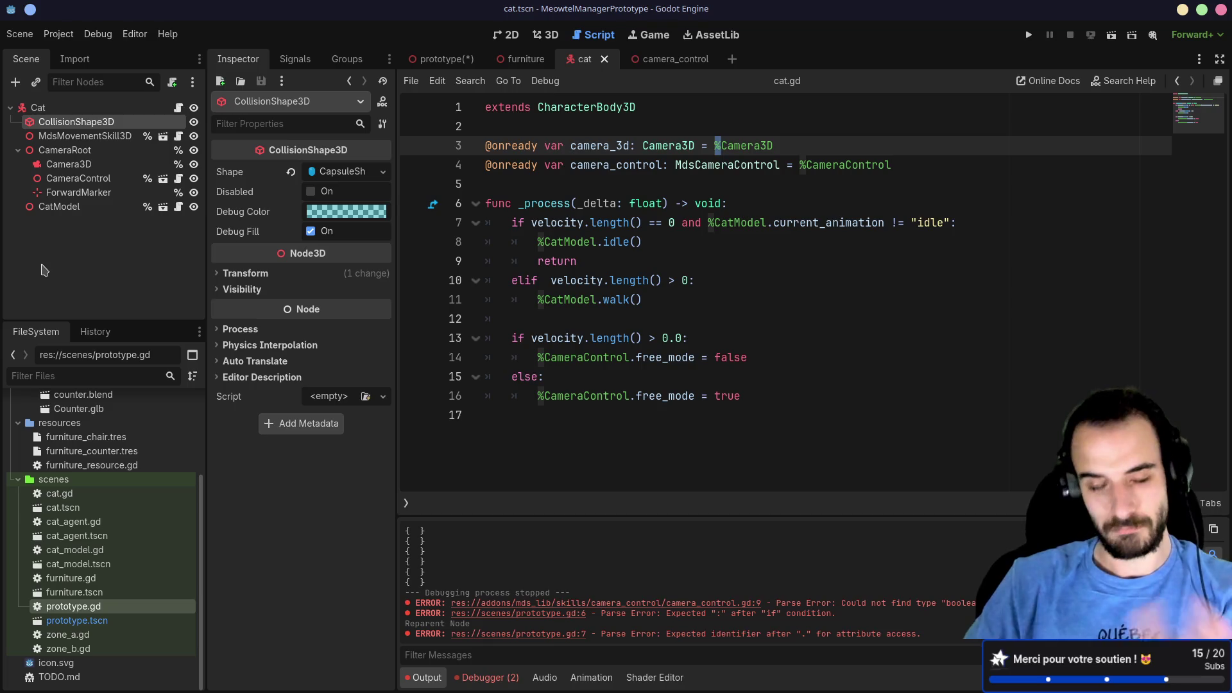
click(765, 164)
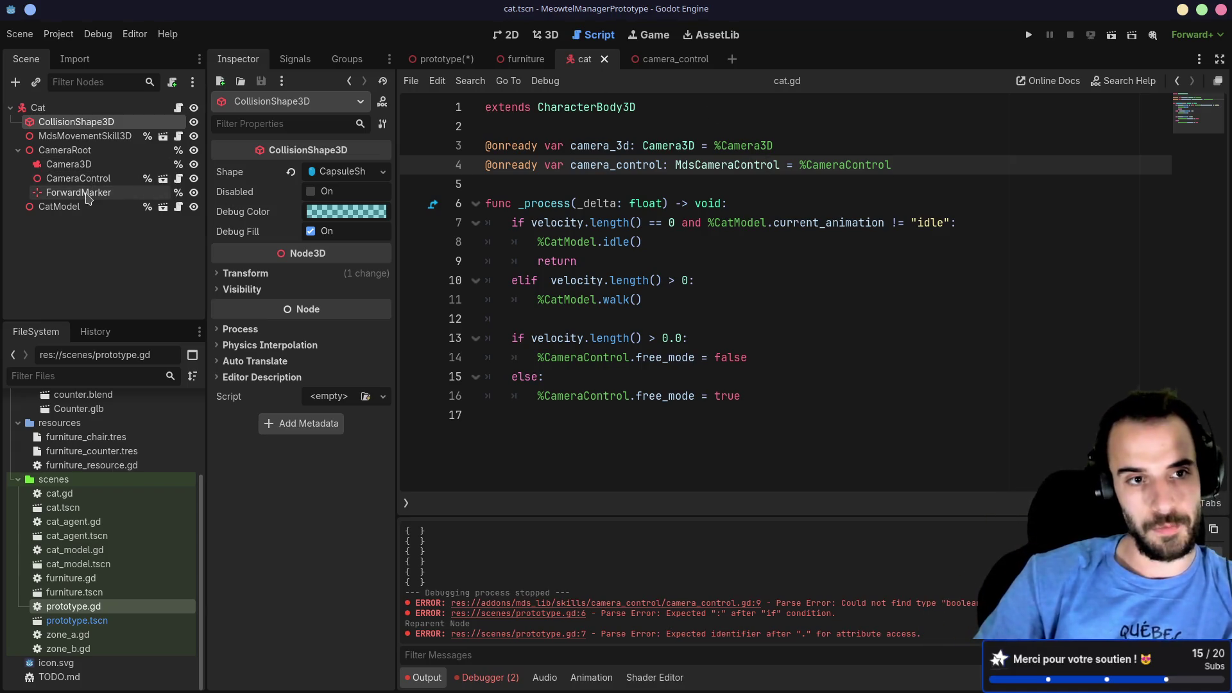
Step: Move ForwardMarker under CameraRoot below CameraControl and save the cat scene
drag(88, 199, 103, 145)
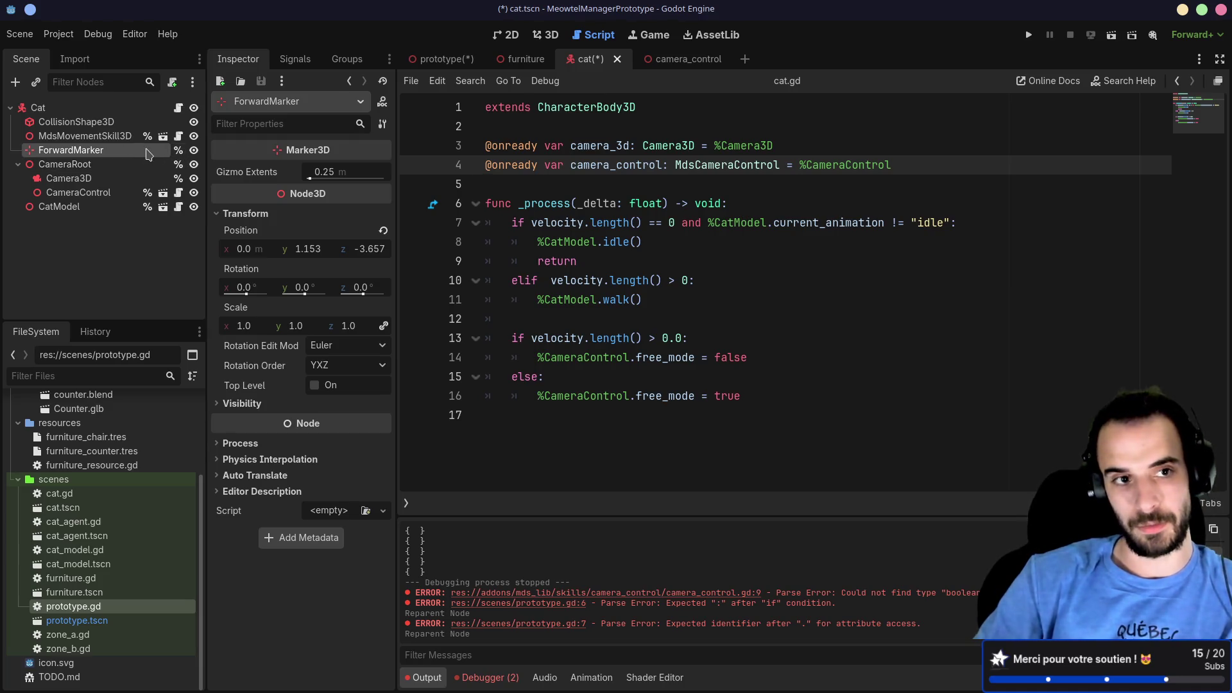
drag(146, 153, 107, 167)
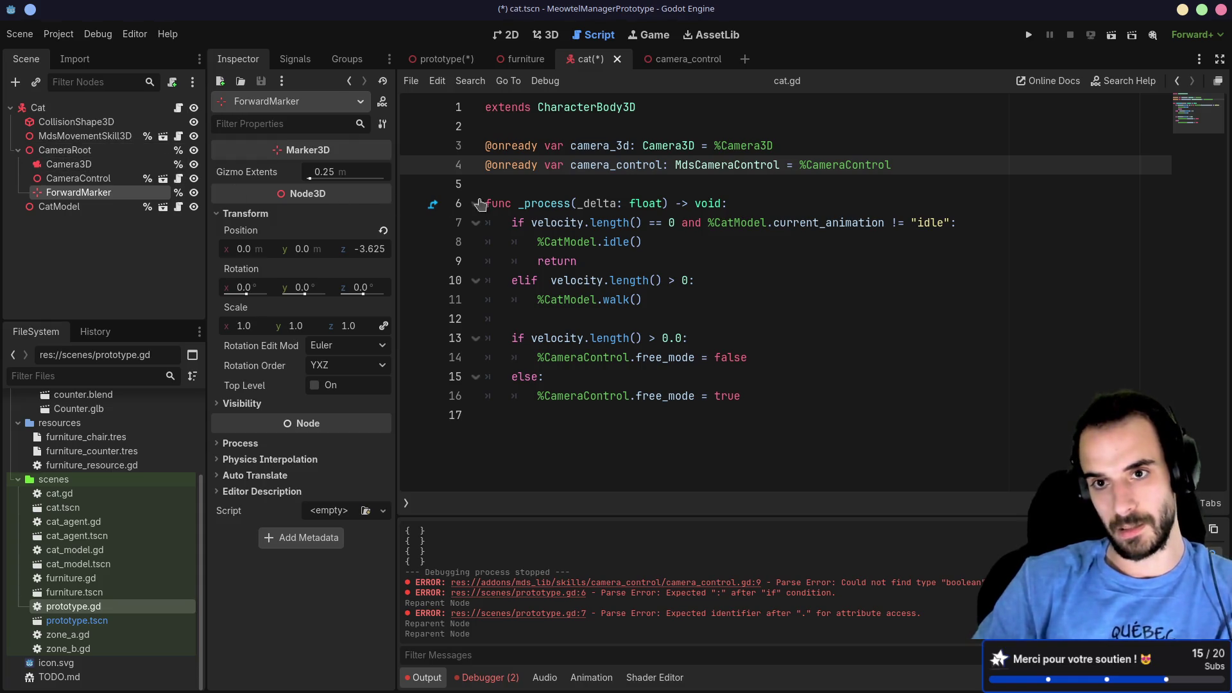
key(ctrl+s)
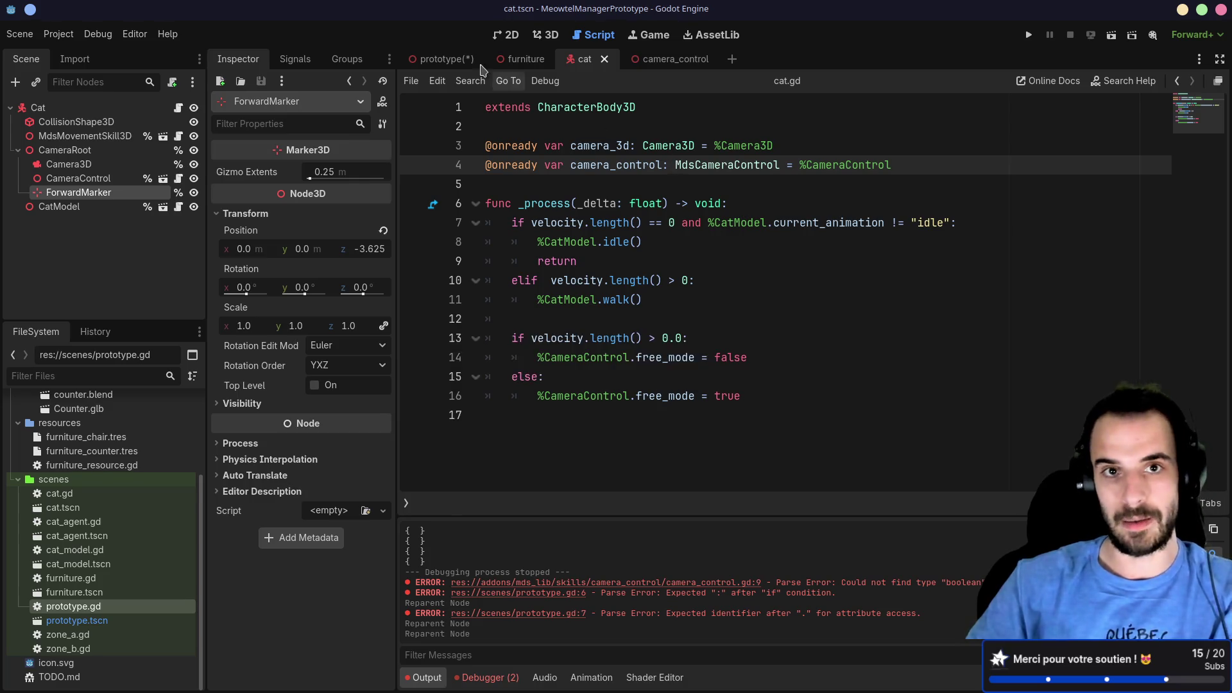
key(F5)
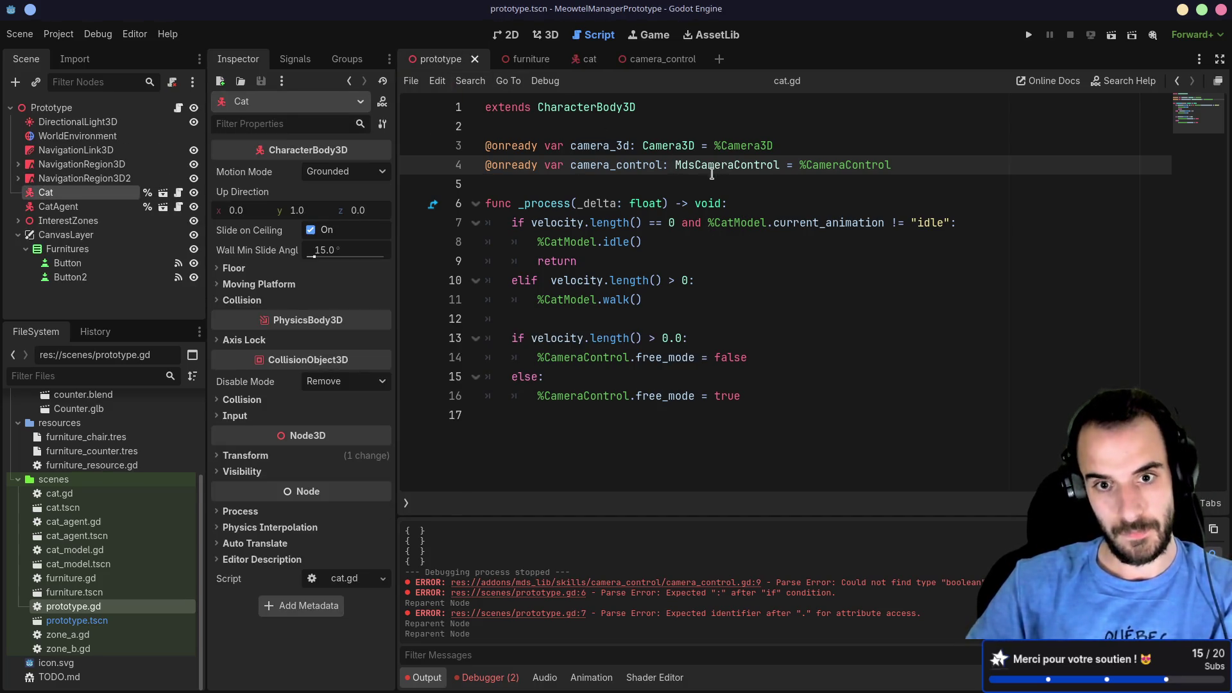
Step: In prototype.gd, change line 7 to %Cat.camera_control.disabled
click(407, 503)
click(456, 183)
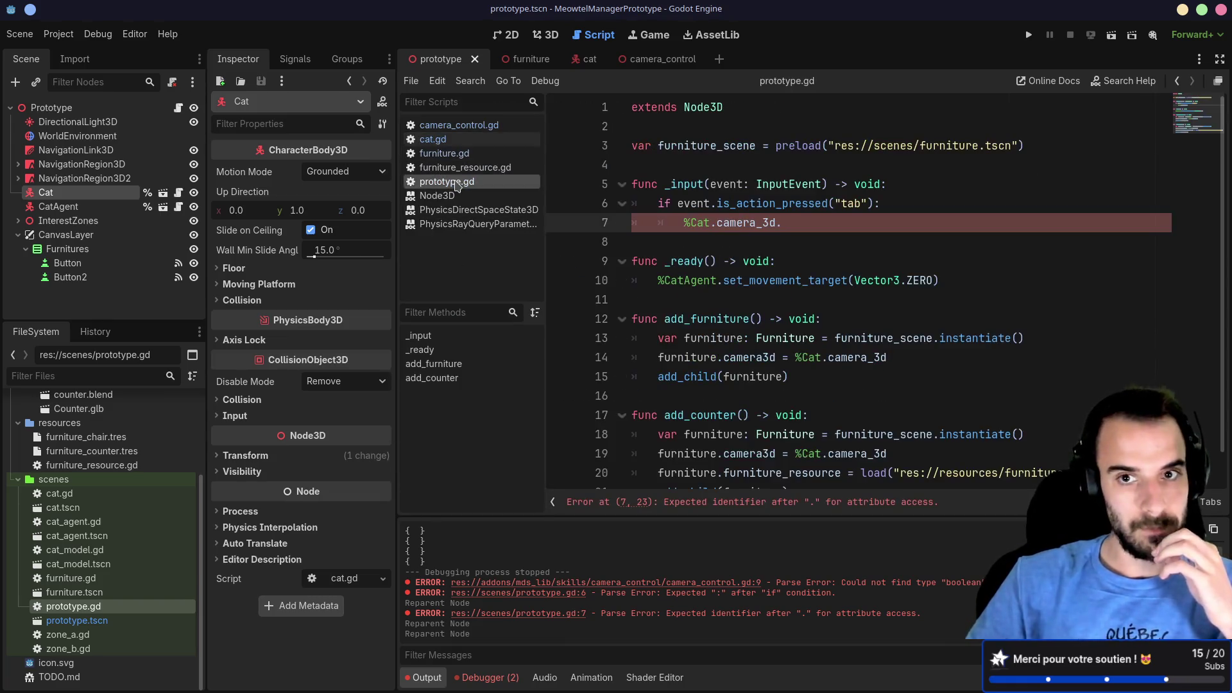
double_click(764, 222)
text(ca)
key(Down)
key(Return)
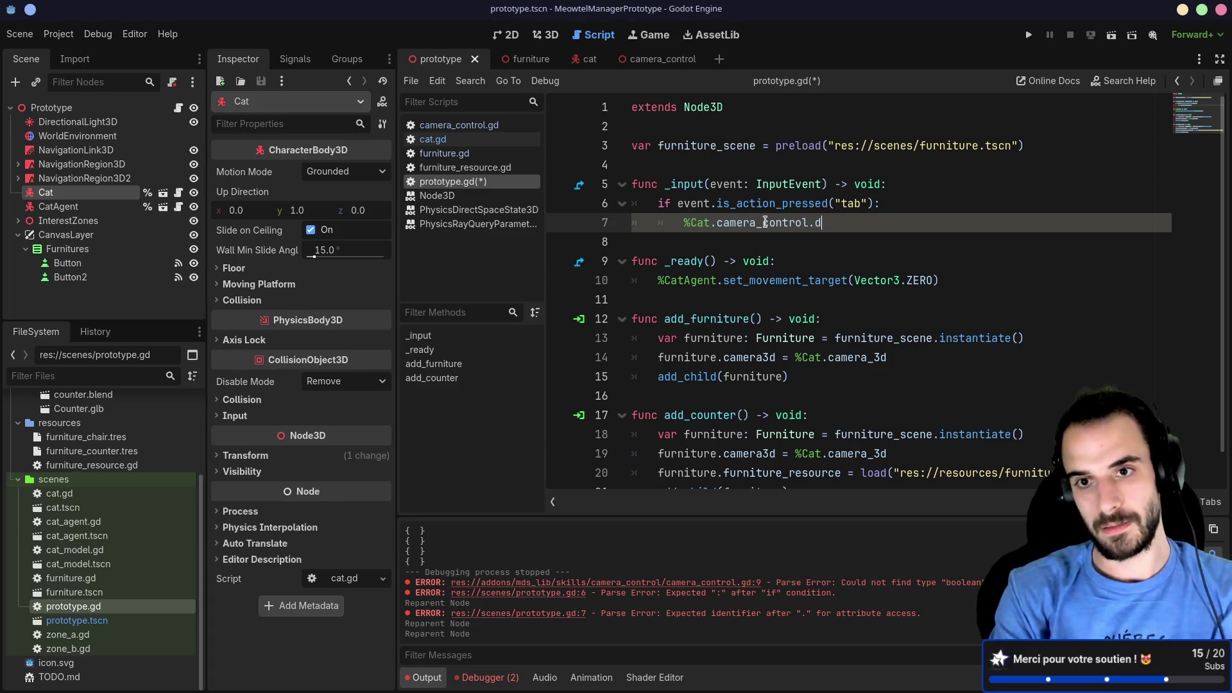
text(isabled !=)
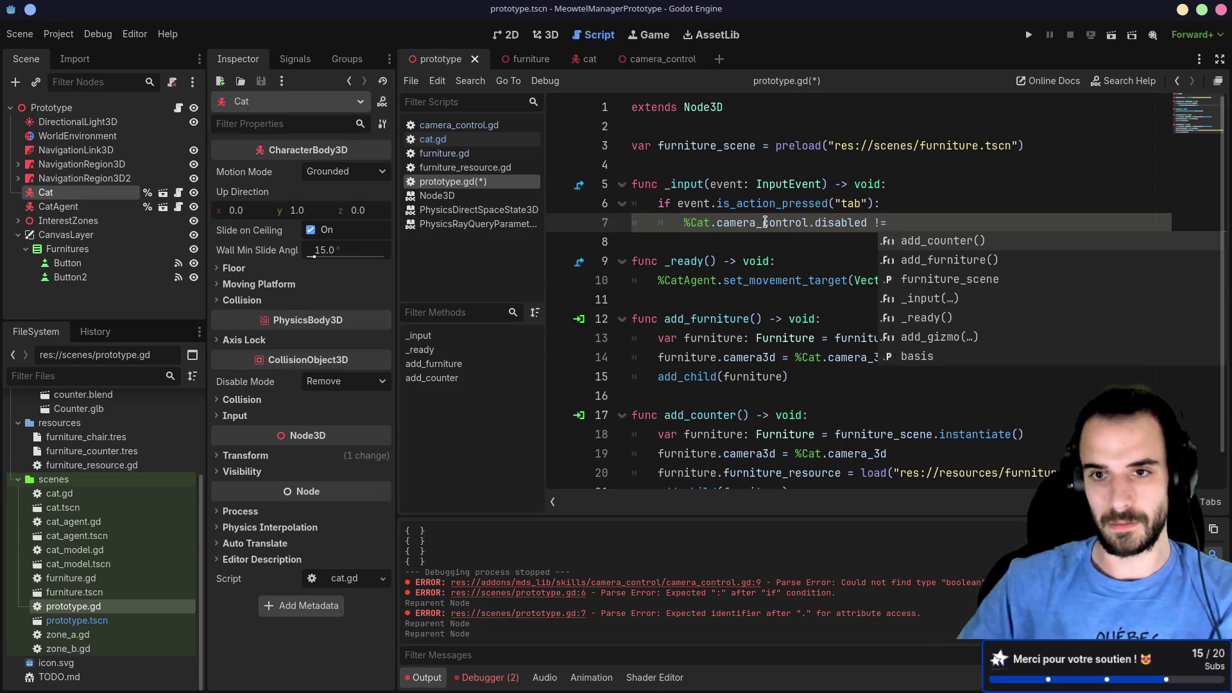
Step: Make line 7 assign '= !%Cat.camera_control.disabled' so Tab toggles it, and save
drag(868, 223, 684, 224)
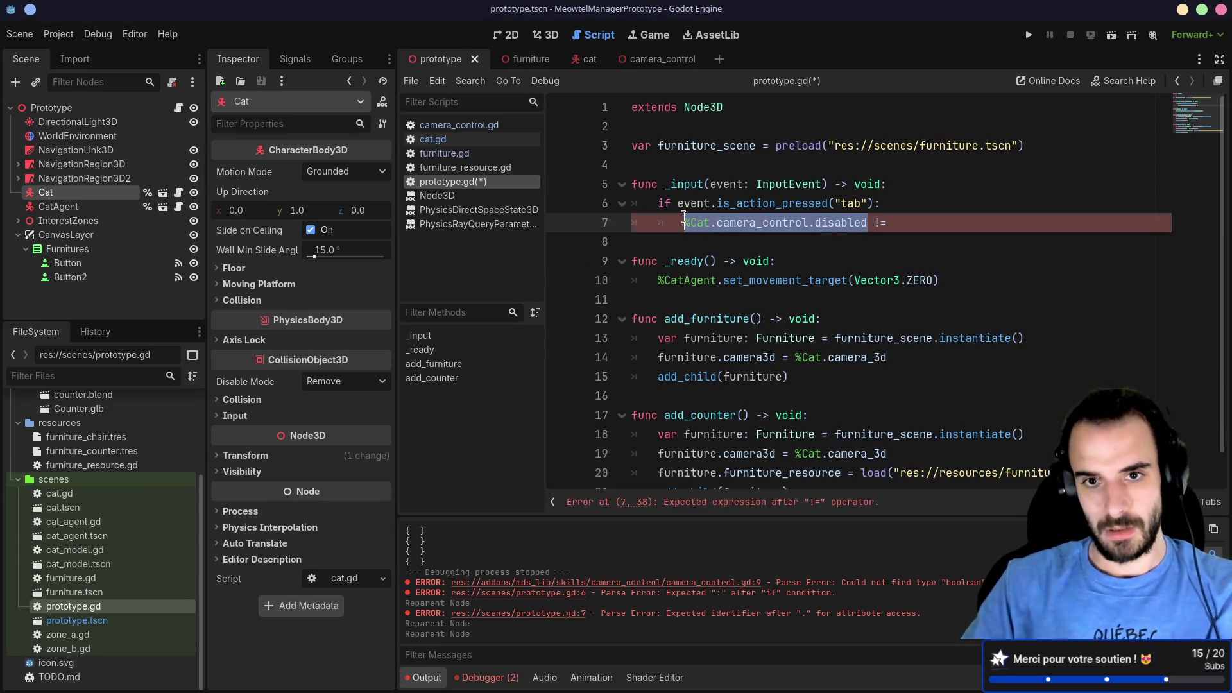
key(ctrl+c)
click(919, 223)
key(ctrl+v)
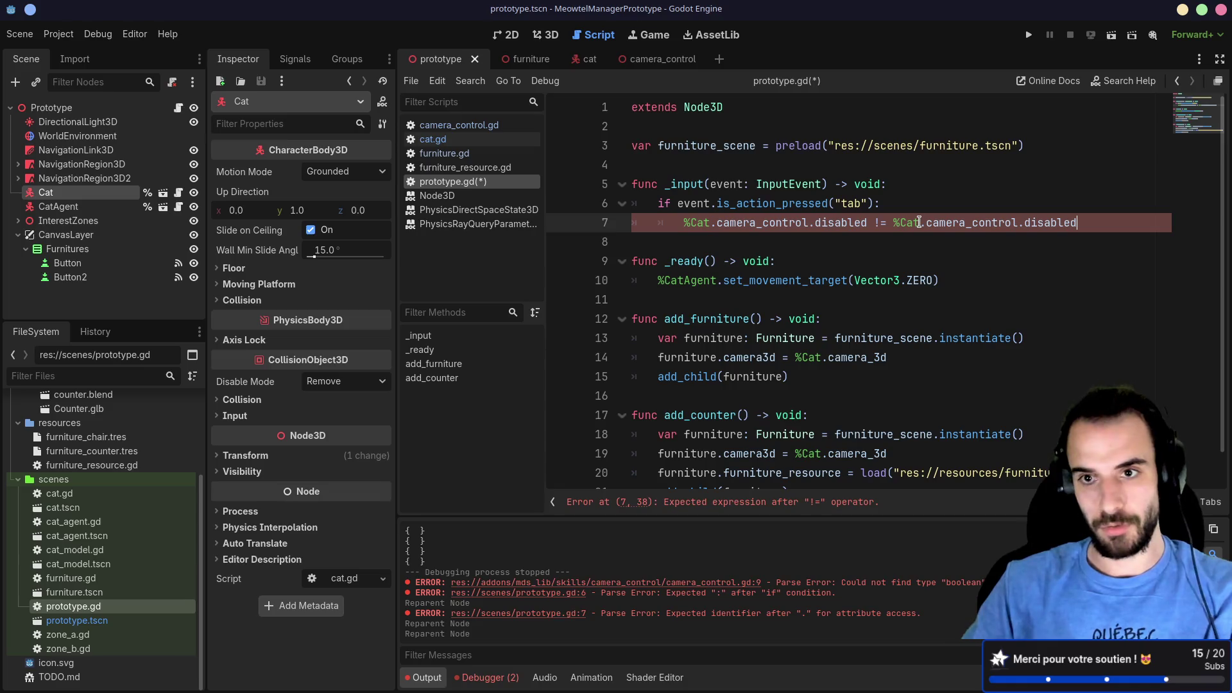
key(ctrl+s)
key(Up)
key(Up)
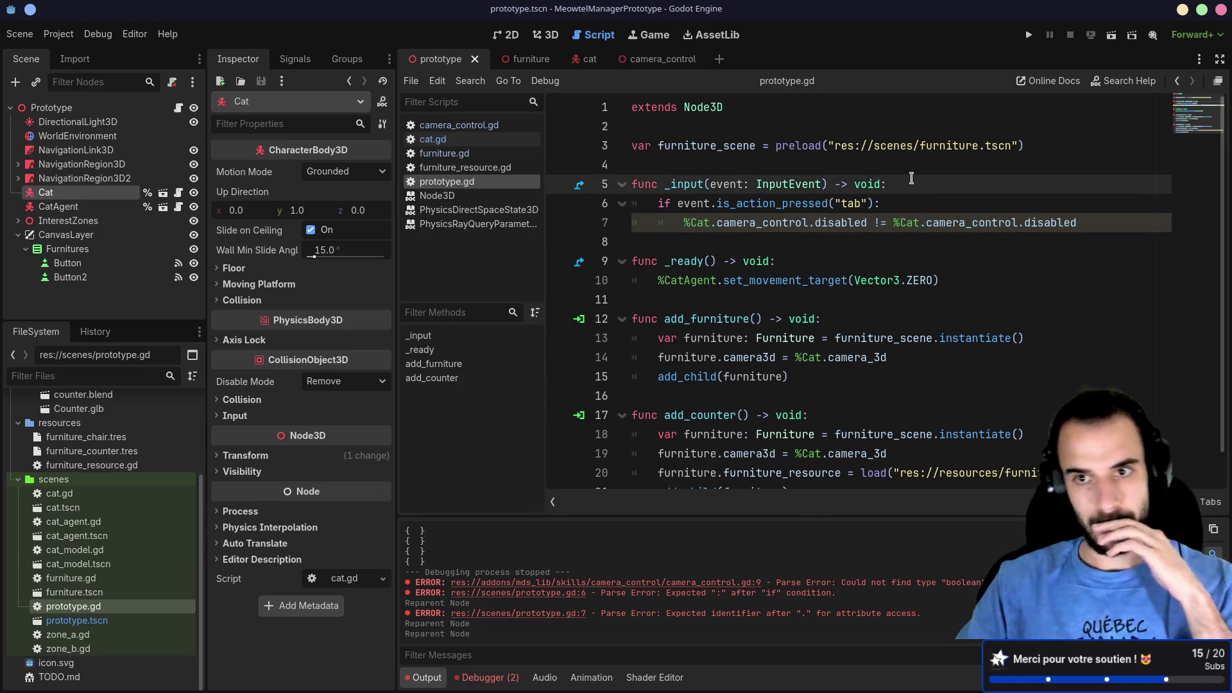
click(892, 270)
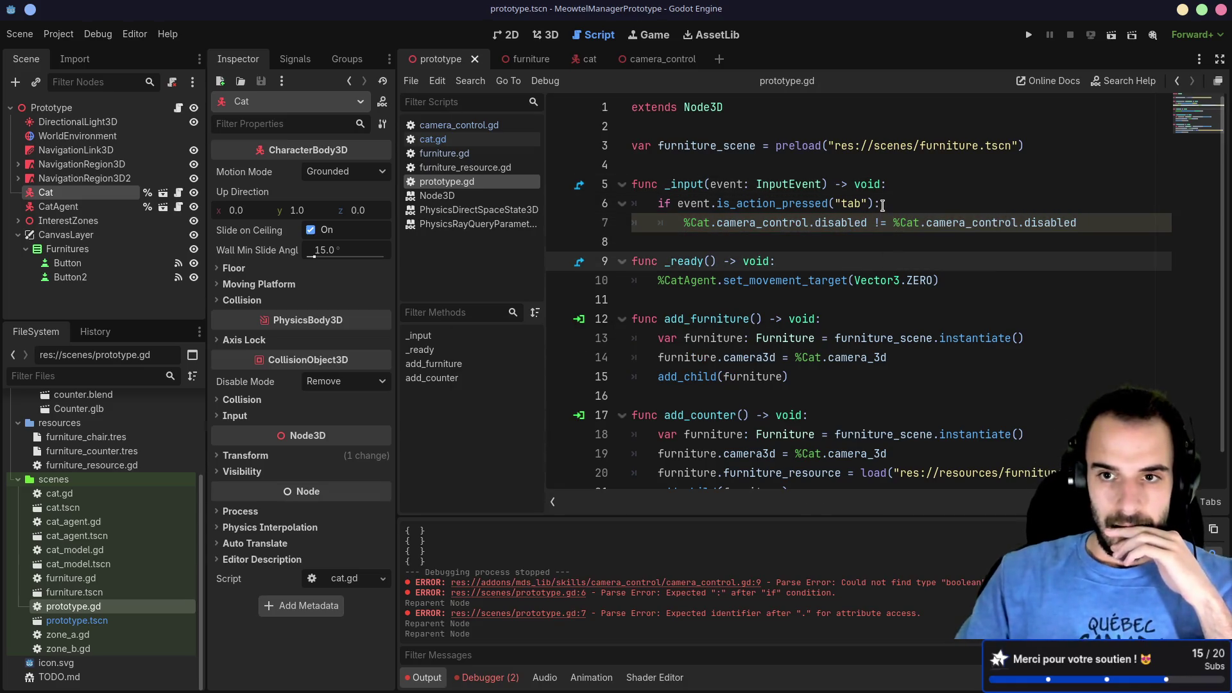
click(882, 223)
key(BackSpace)
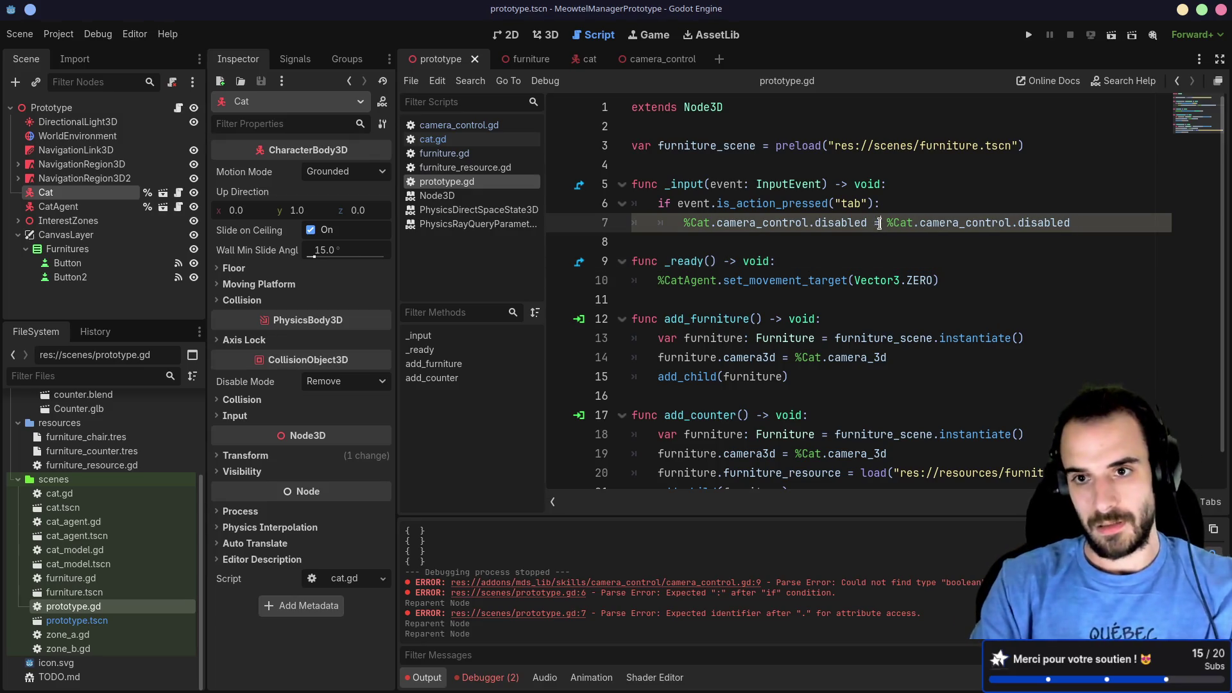
text(!)
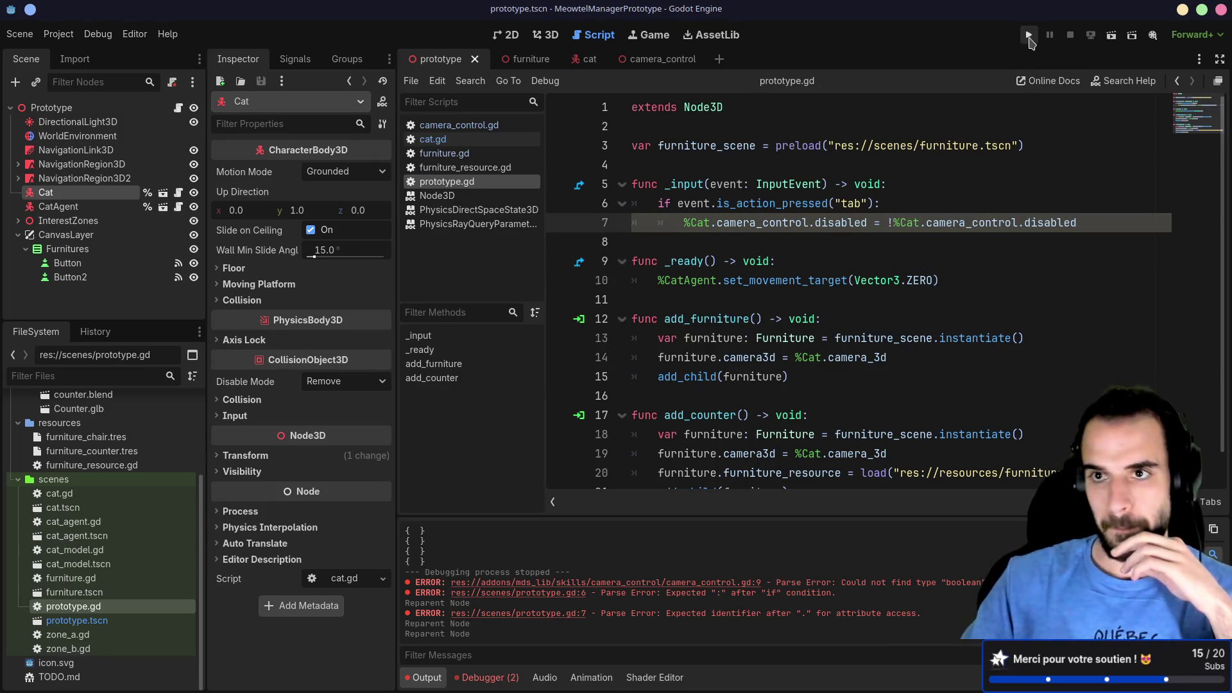
Step: Add a new 'tab' action in the Project Settings Input Map
click(71, 35)
click(71, 51)
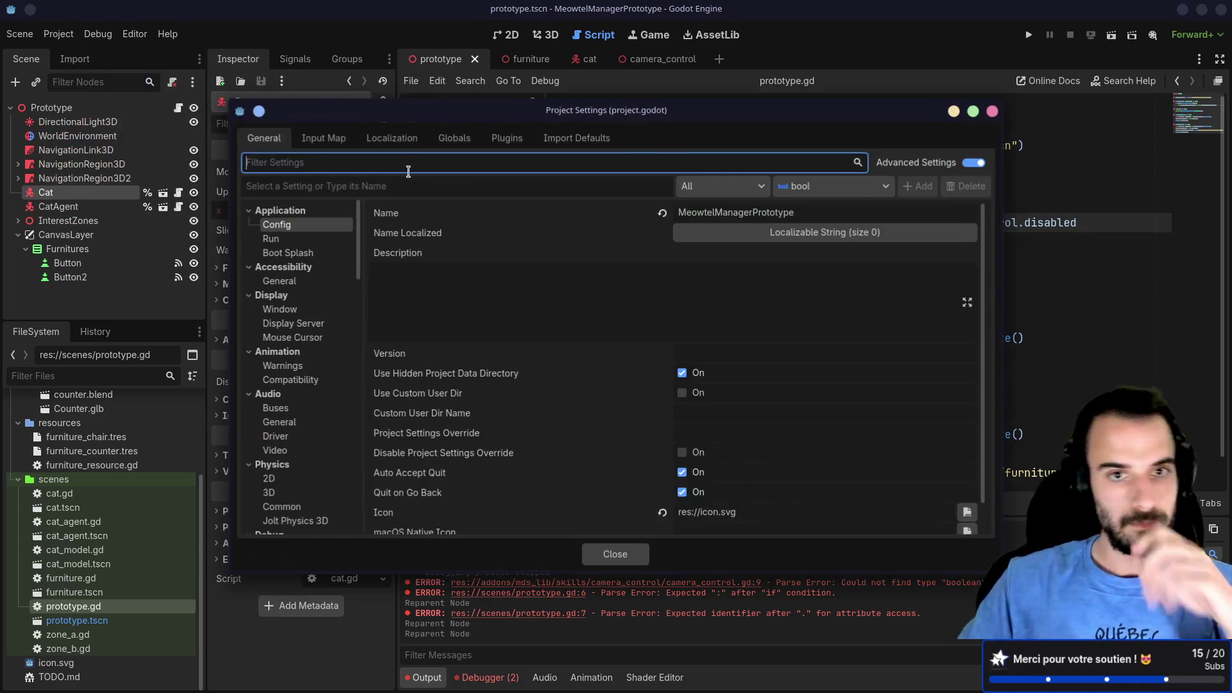
click(324, 138)
click(299, 184)
text(tab)
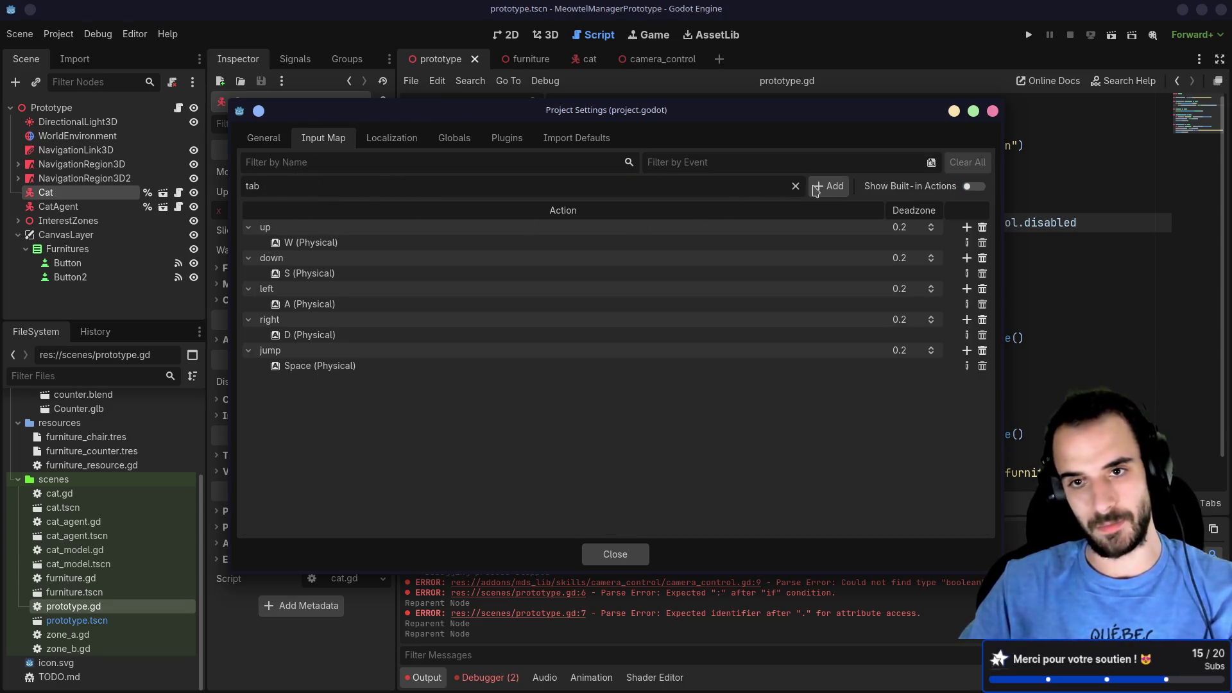
click(813, 188)
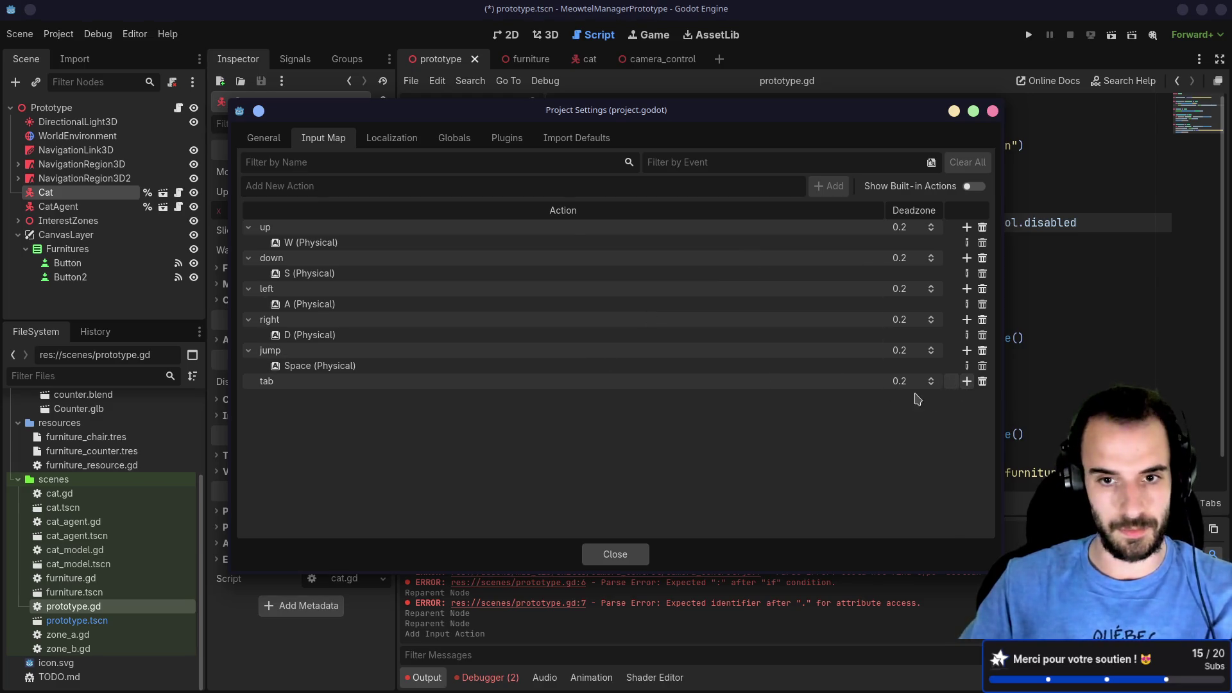
Step: Bind the physical Tab key to the tab action, close settings, and run the game
click(967, 381)
key(t)
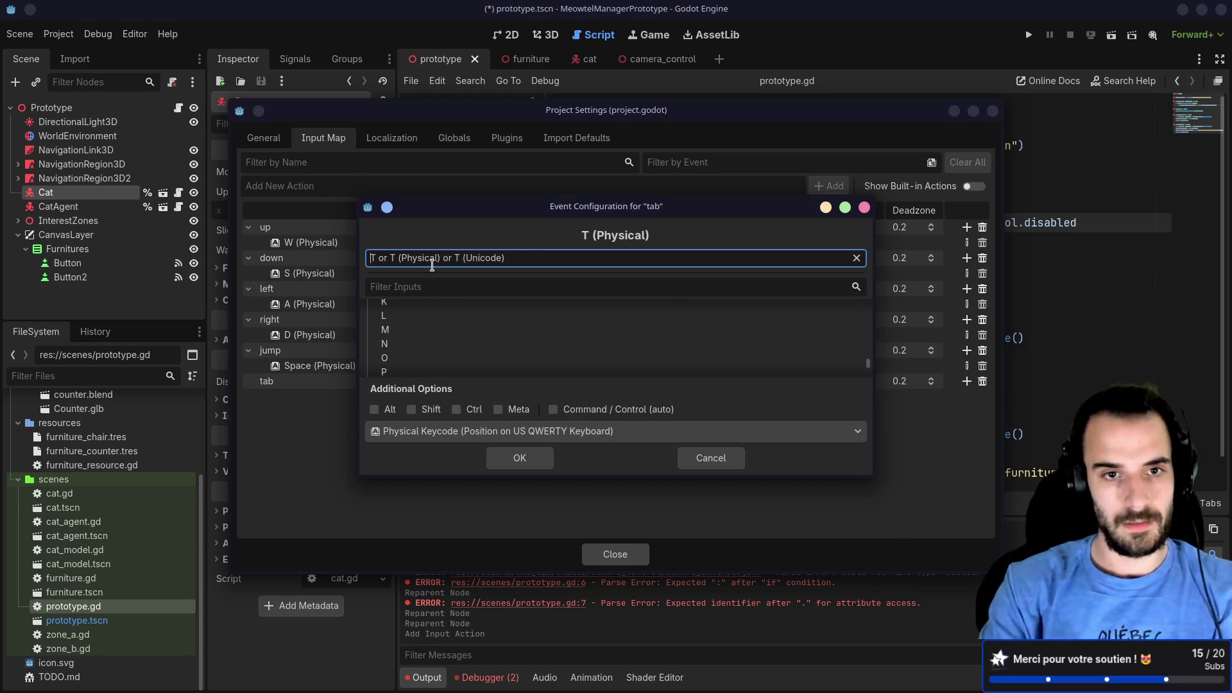
key(Tab)
click(526, 457)
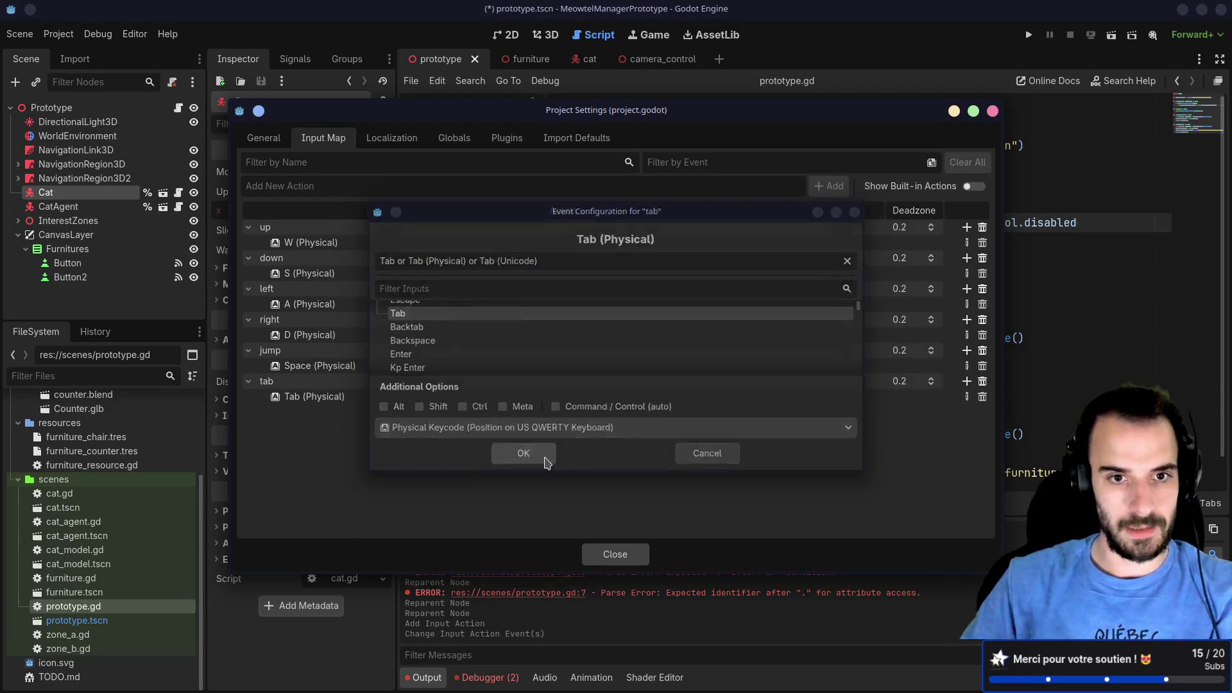
click(640, 546)
key(F5)
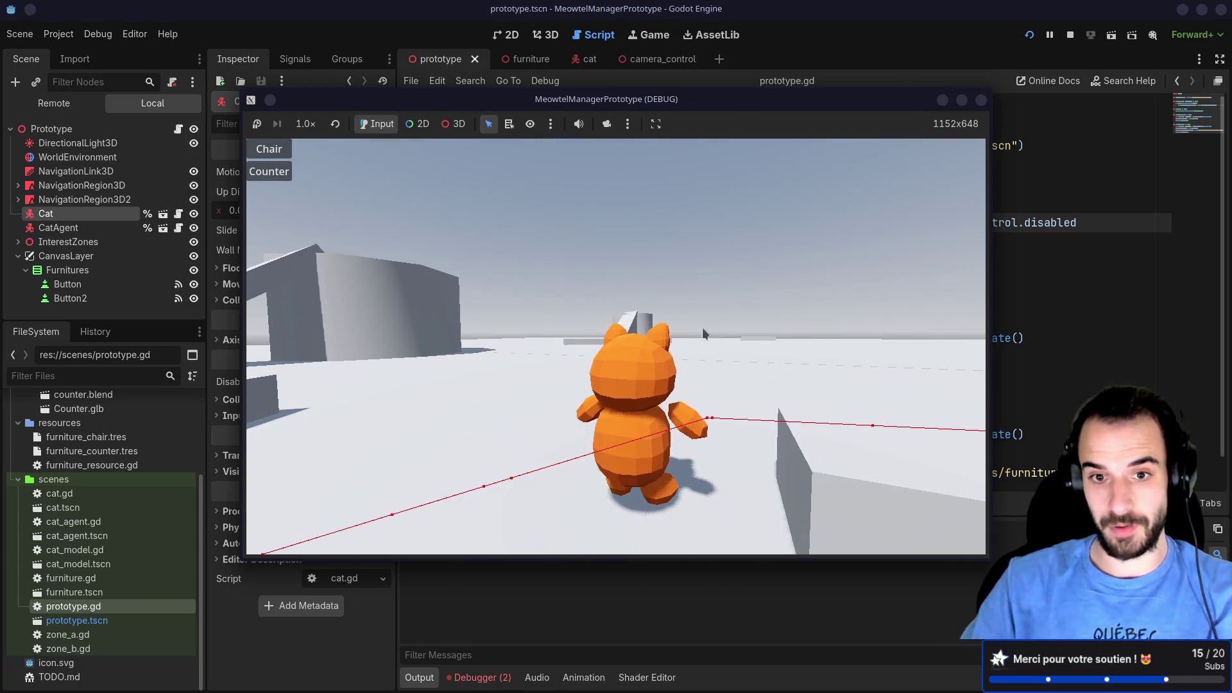
Step: Place three chairs and a counter on the floor around the cat
click(266, 154)
click(455, 416)
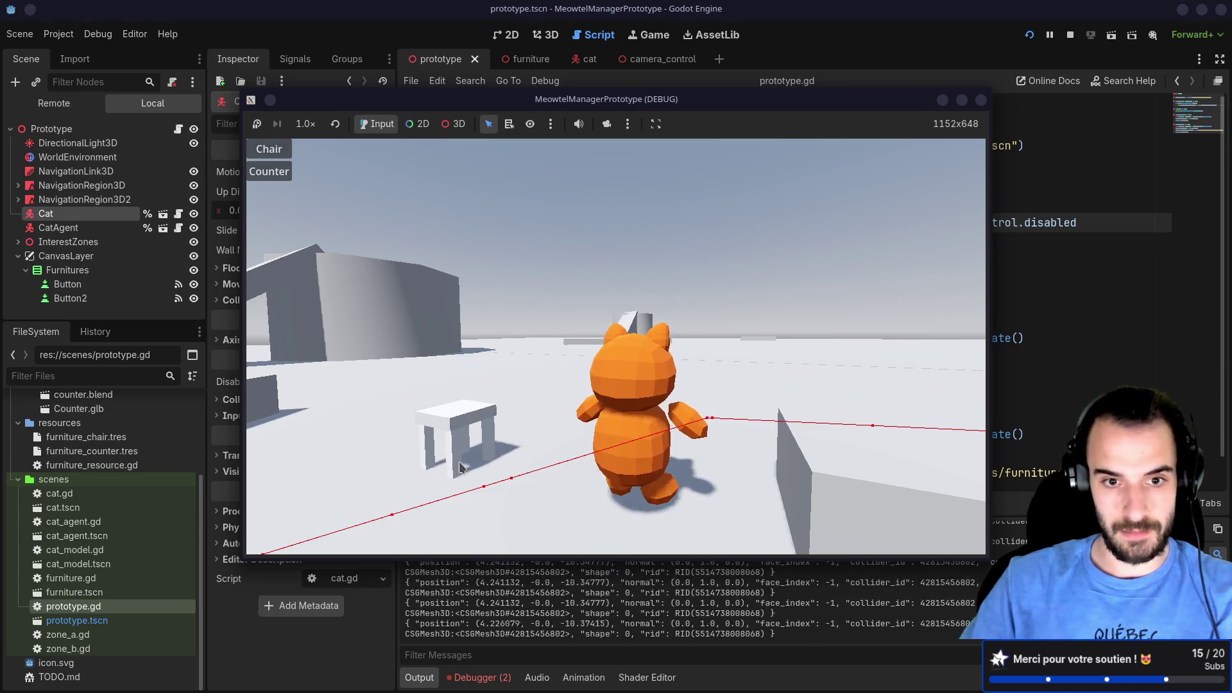
click(392, 434)
click(269, 157)
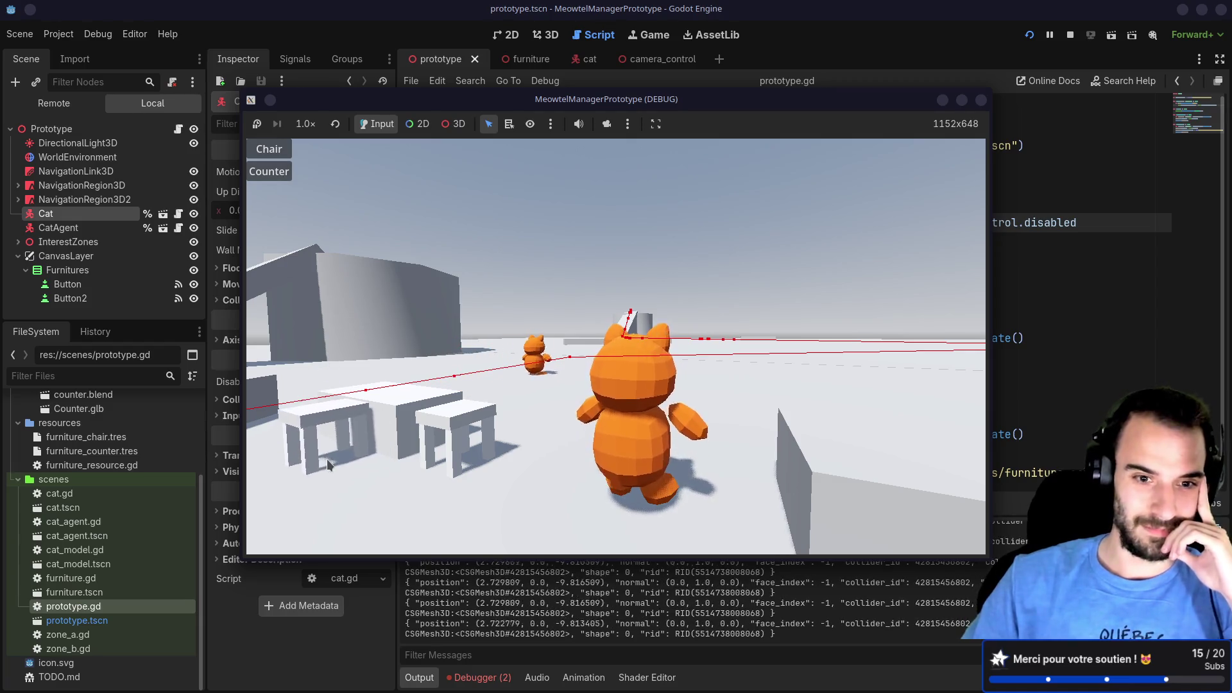
click(326, 459)
click(275, 149)
click(379, 457)
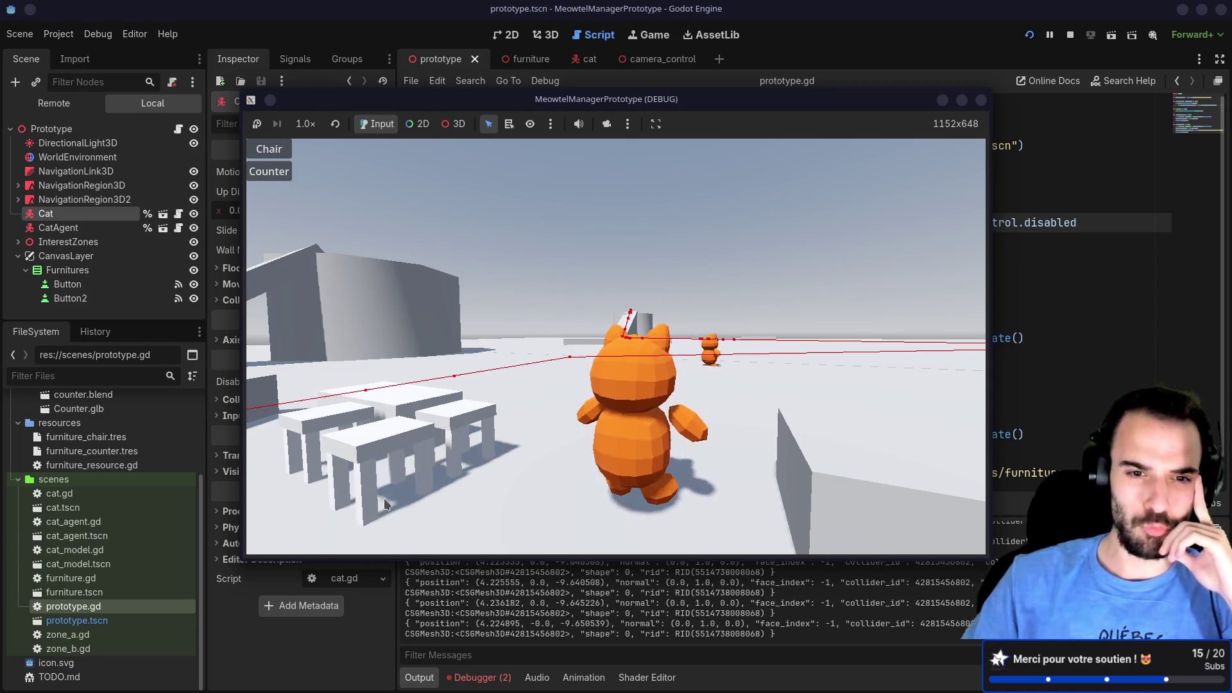
Step: Orbit and tilt the cat camera with the arrow keys and test the Tab toggle
key(Left)
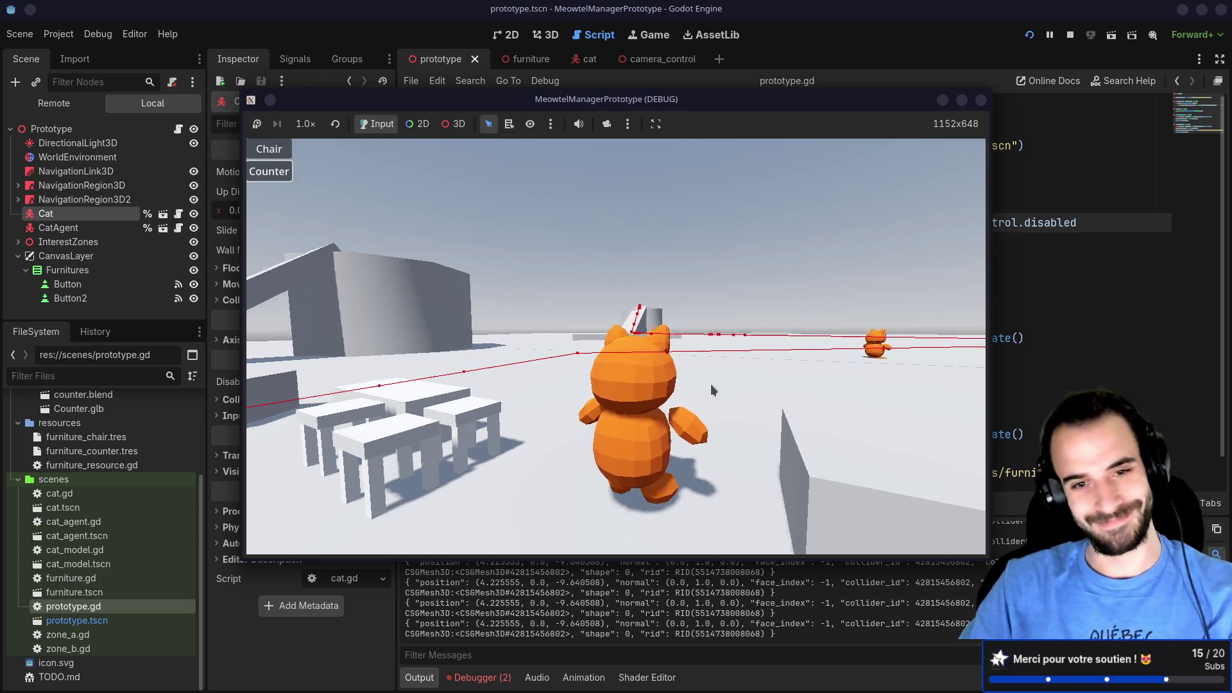
key(Left)
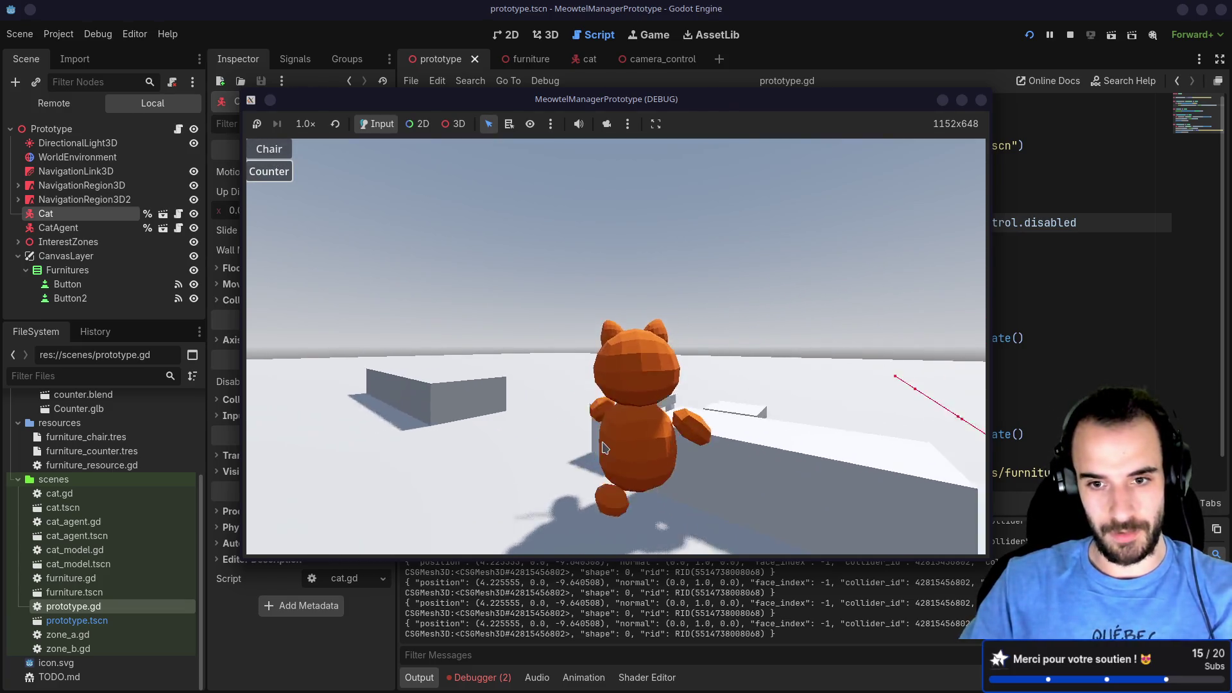
key(Down)
key(Up)
key(Left)
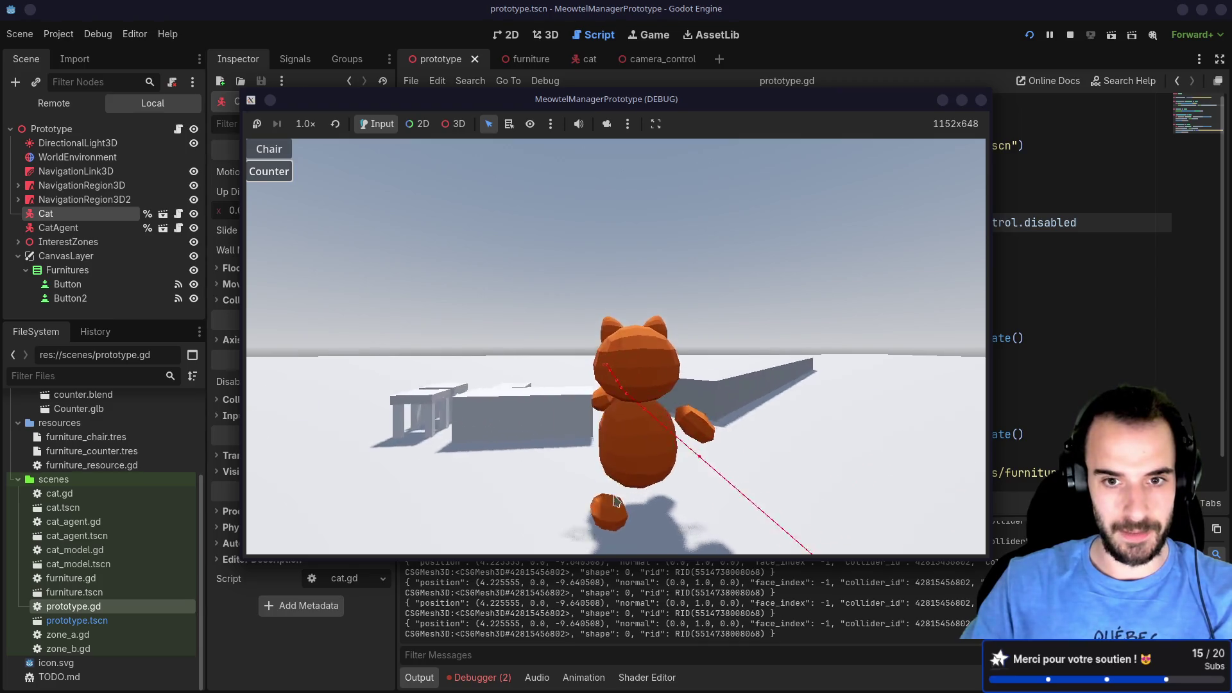
key(Down)
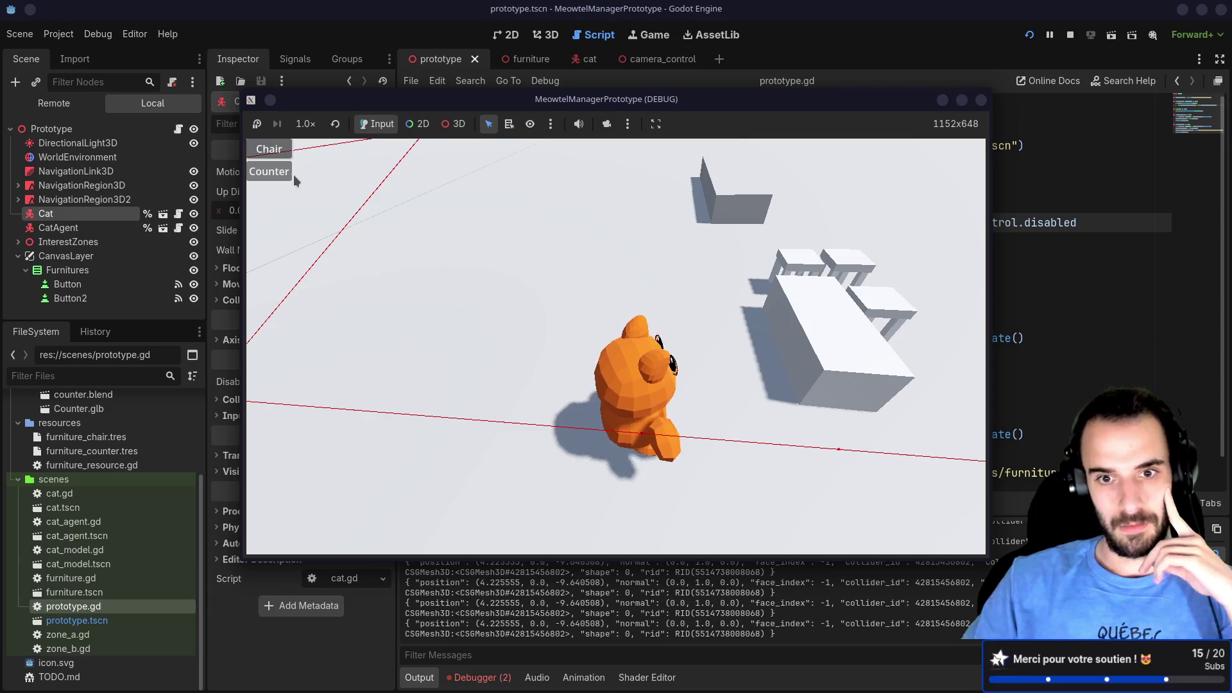
key(Tab)
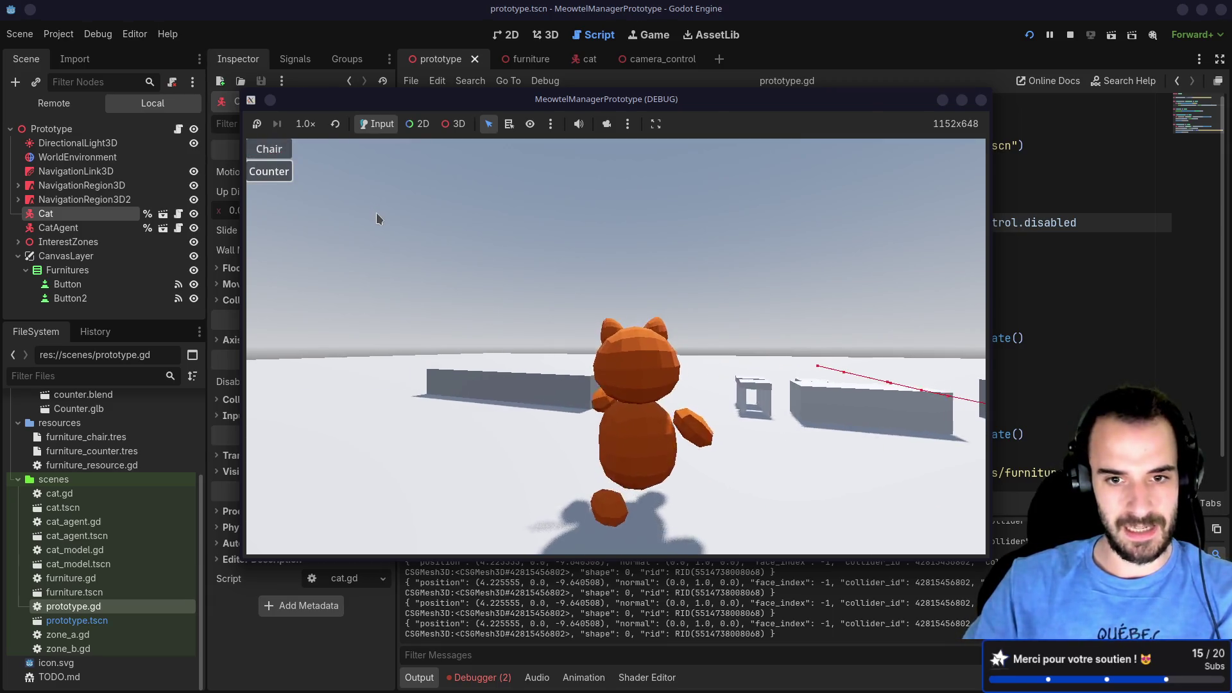
key(Tab)
key(Tab)
key(Tab)
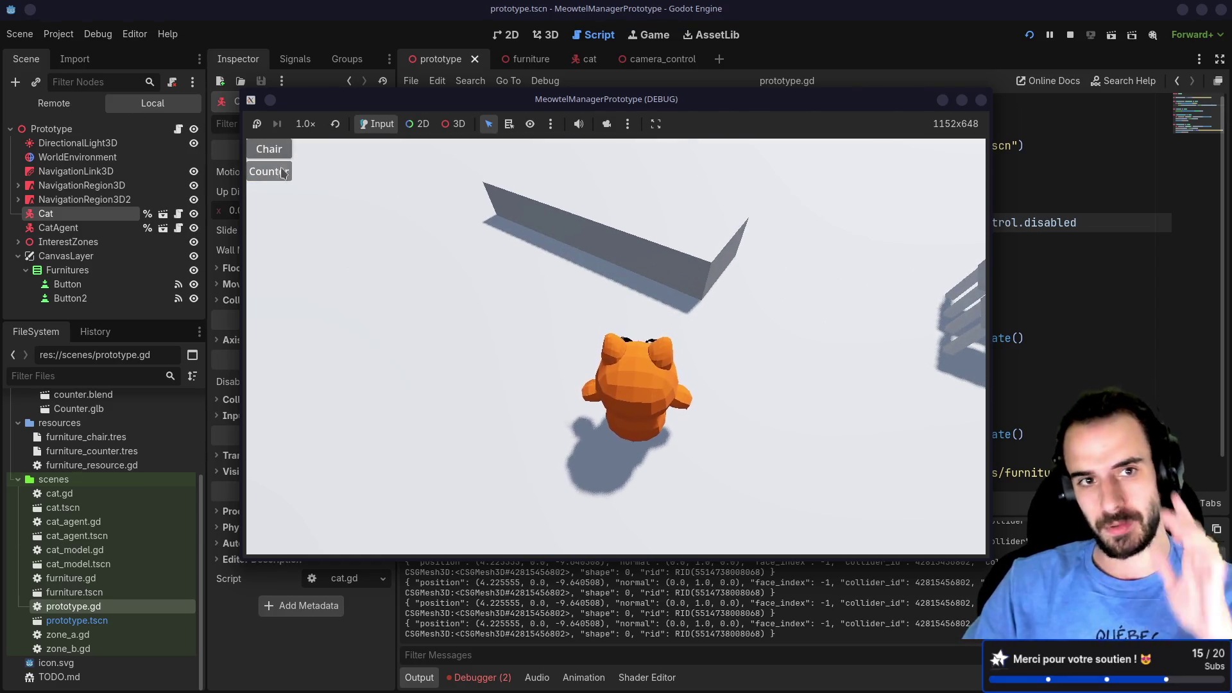
Step: Place chairs along the wall, then stop the running game
click(269, 149)
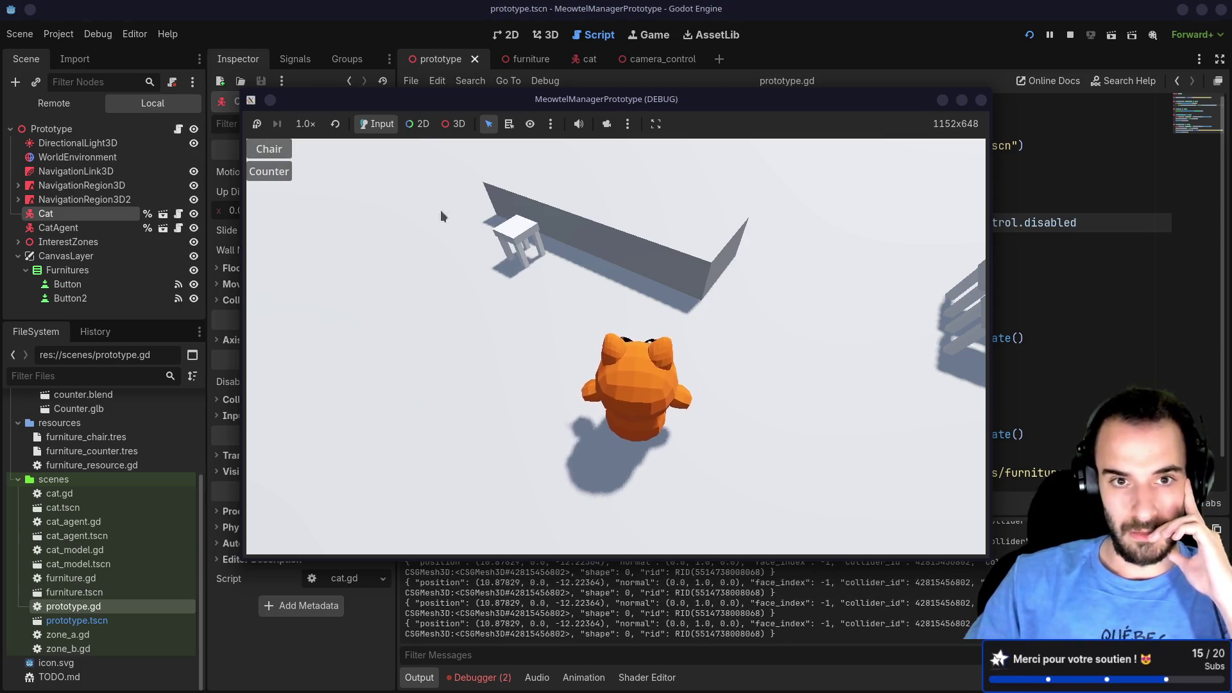
click(544, 268)
click(568, 277)
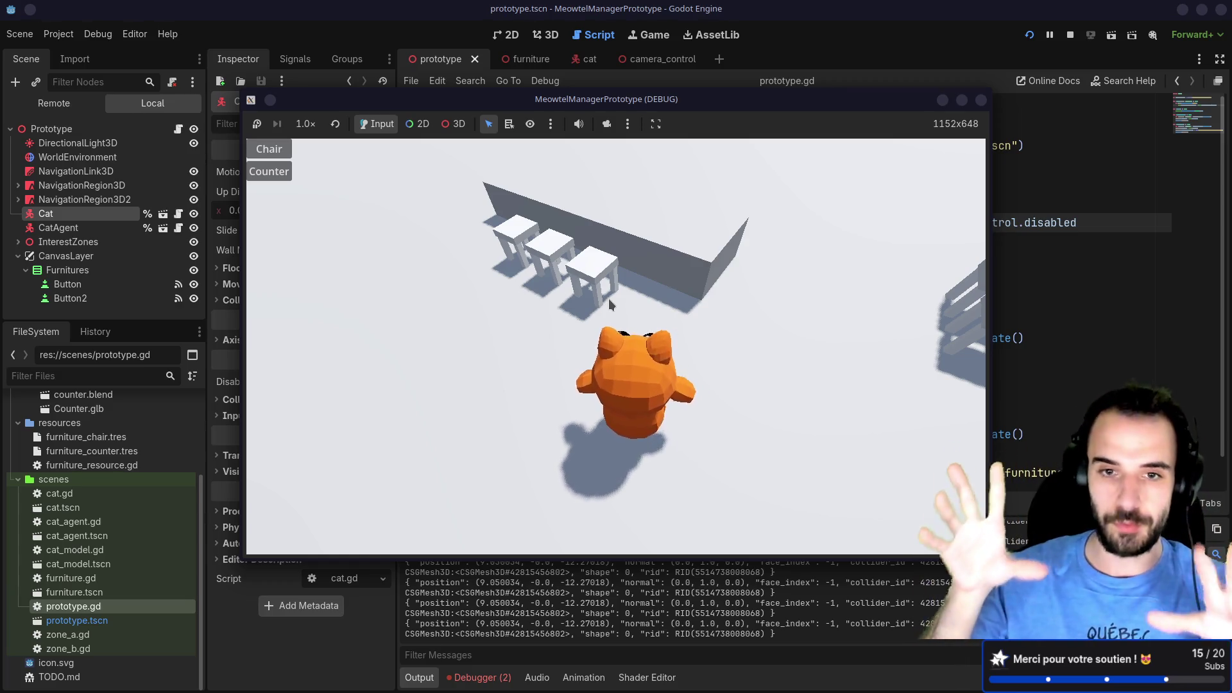
scroll(609, 299, up, 5)
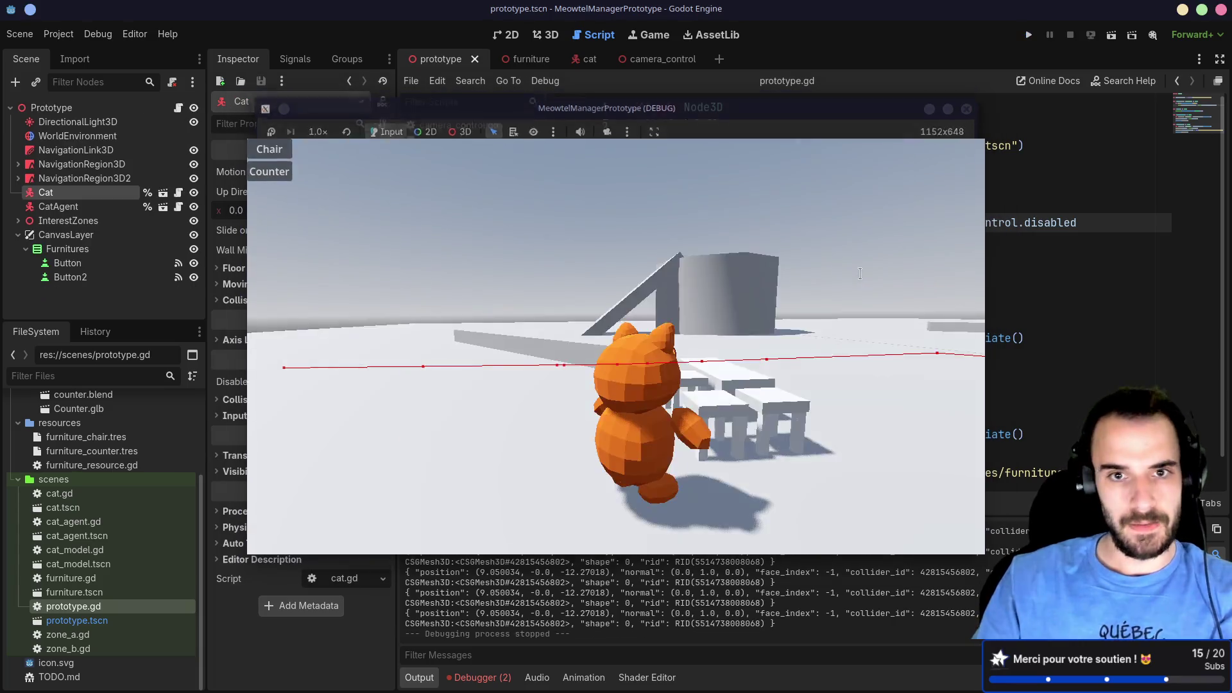
click(981, 100)
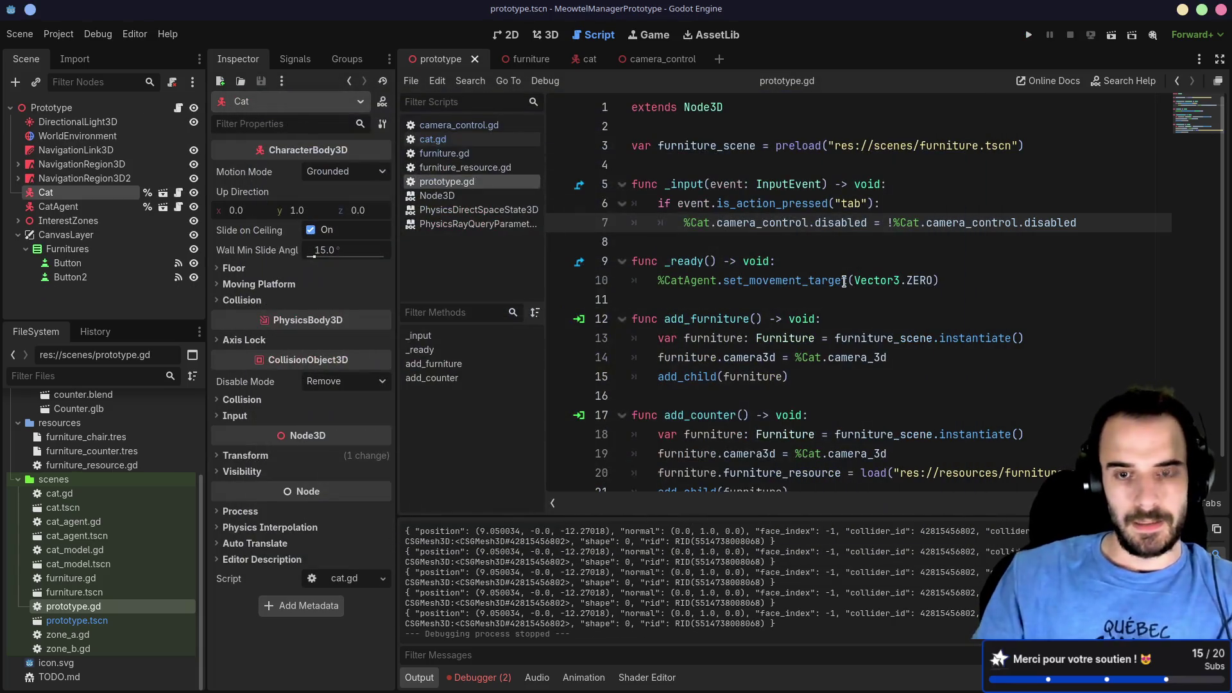
Step: Launch lazygit in the project and review the prototype.gd and project.godot changes
key(alt+Tab)
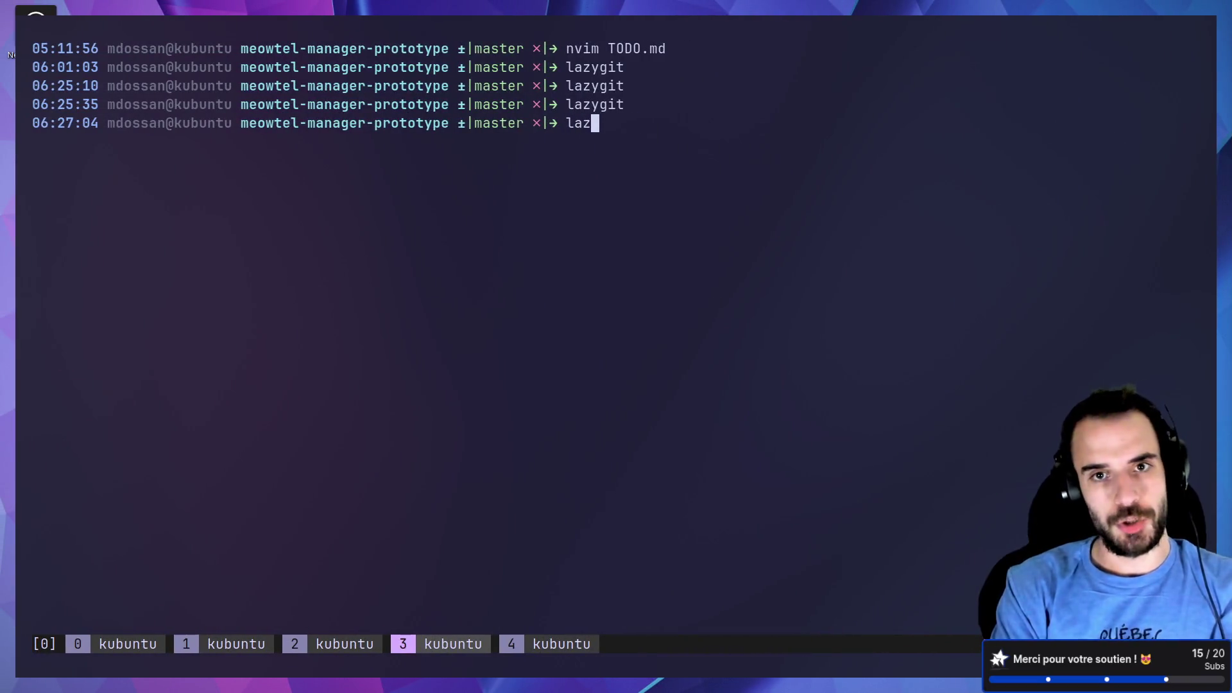
text(ygit)
key(Return)
key(Down)
key(Return)
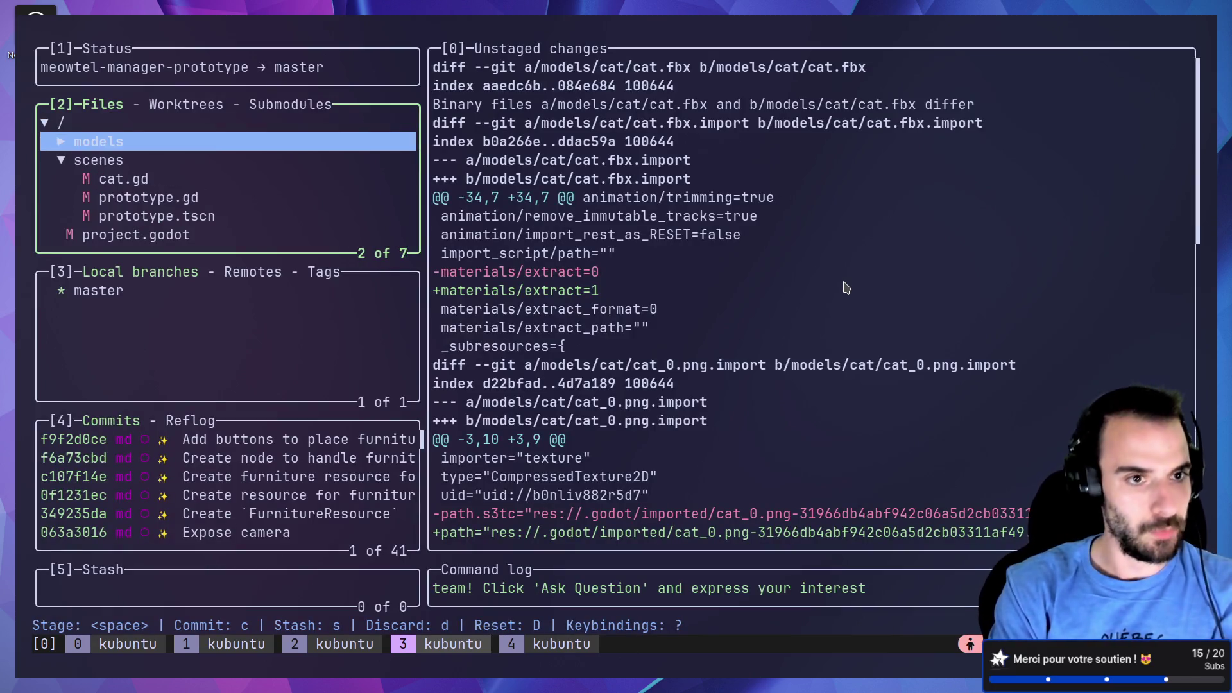
key(Down)
key(Down)
key(Down)
key(Down)
key(Up)
key(Up)
key(Down)
key(Down)
key(Down)
key(Up)
key(Up)
key(Up)
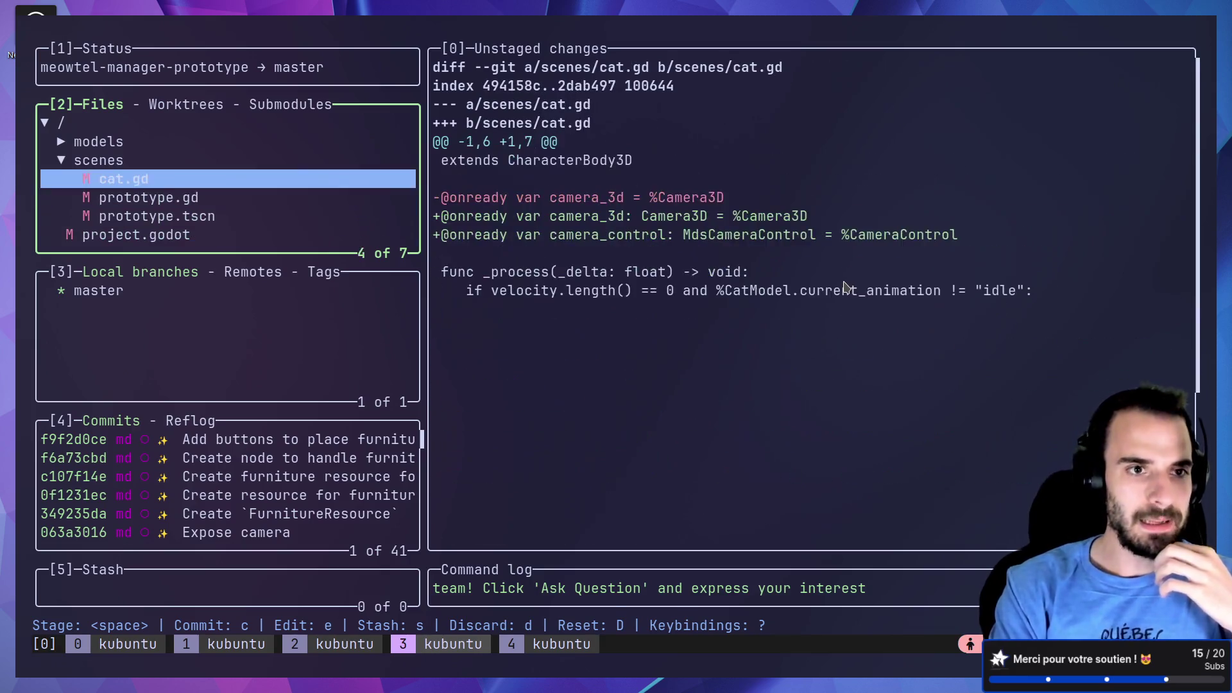
key(Return)
key(Up)
key(Up)
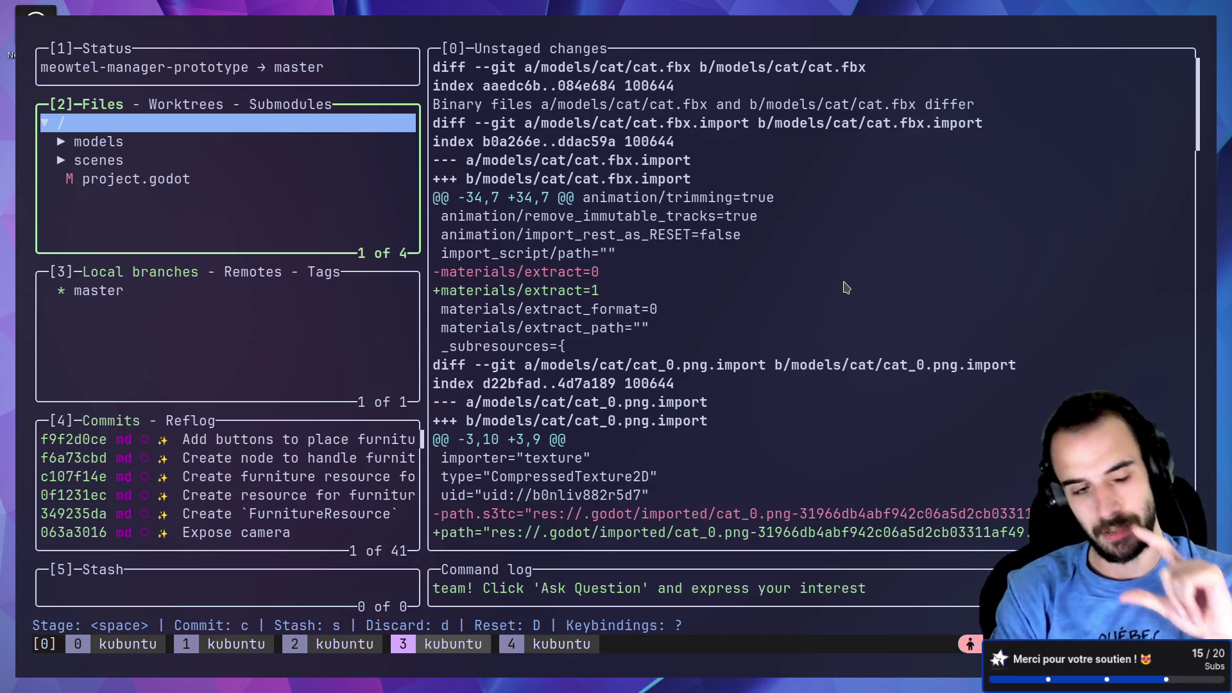
Step: Expand the scenes folder and stage the scenes/cat.gd changes
key(Down)
key(Down)
key(Return)
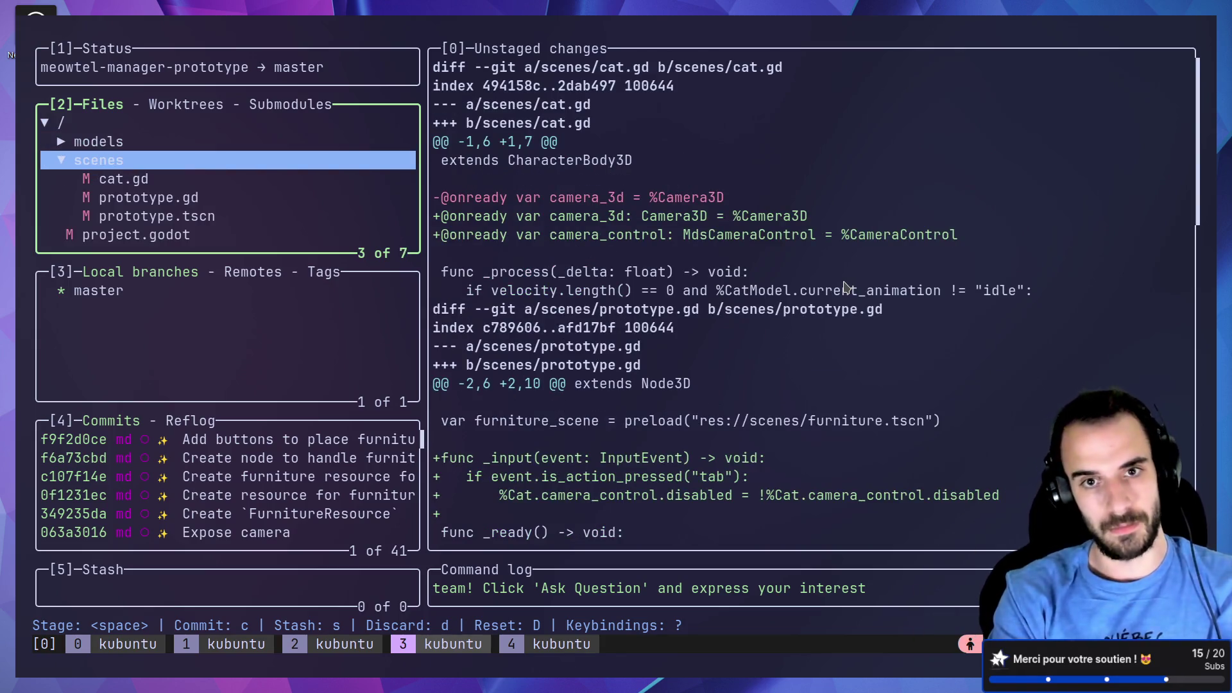
key(Down)
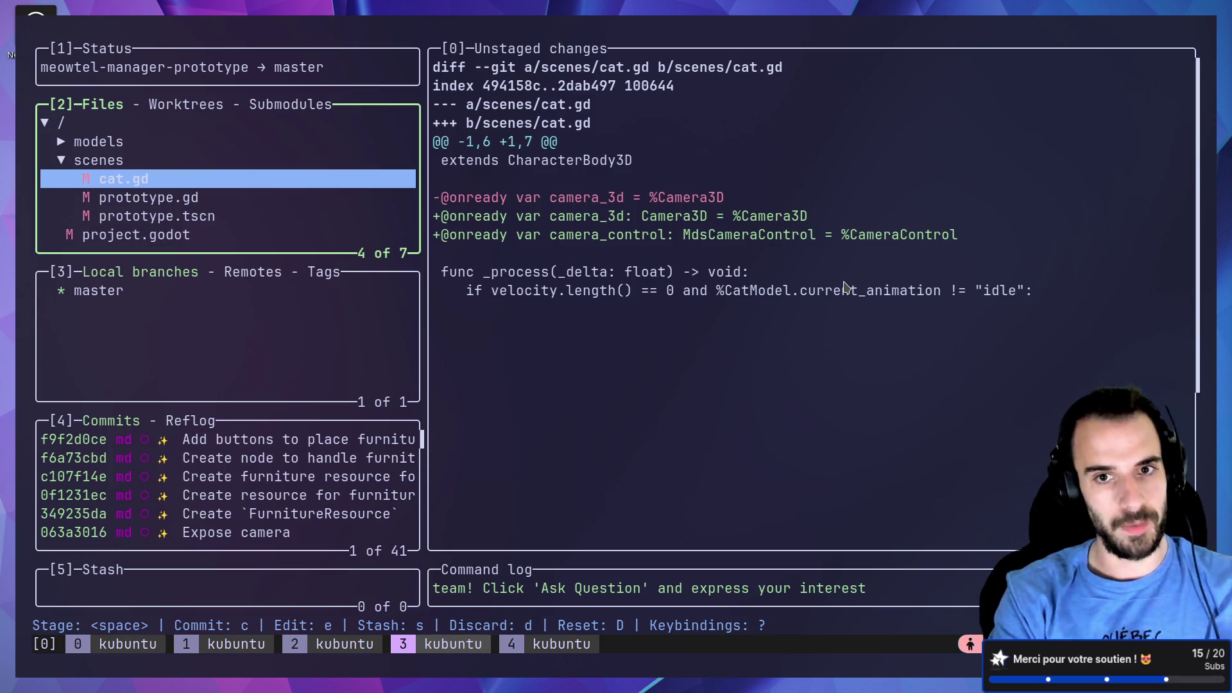
key(space)
Step: Commit cat.gd with the ✨ gitmoji and summary 'Expose camera control in `Cat` scene'
key(alt+Tab)
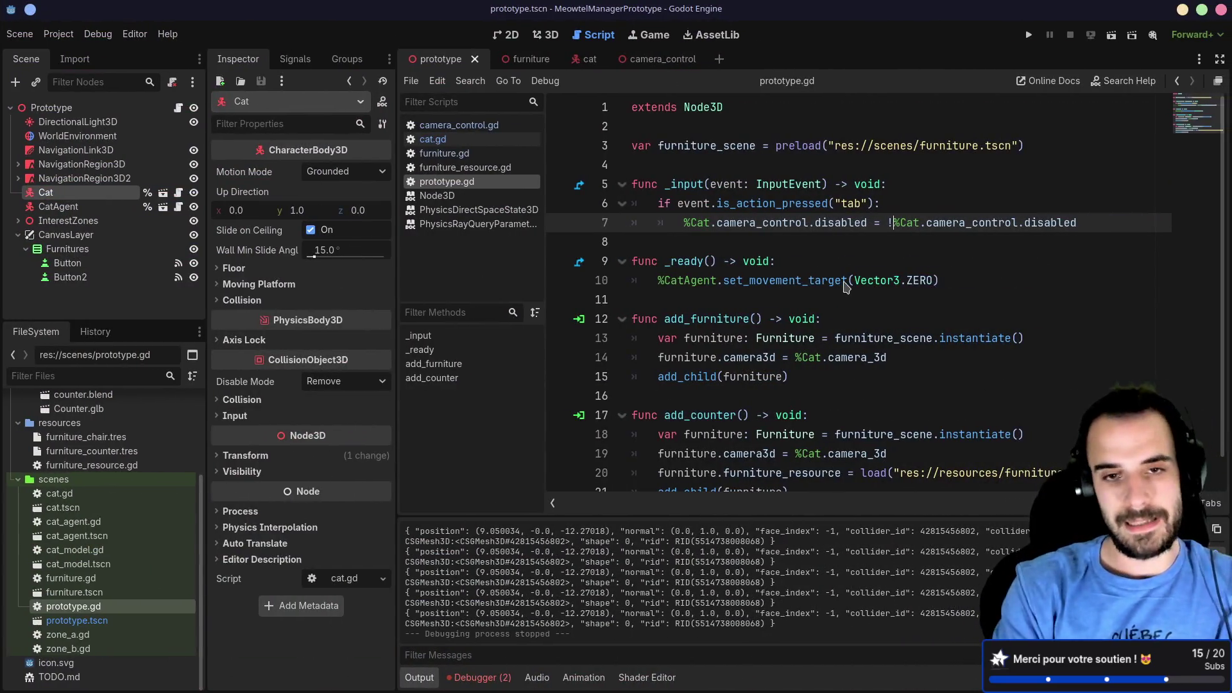
key(alt+Tab)
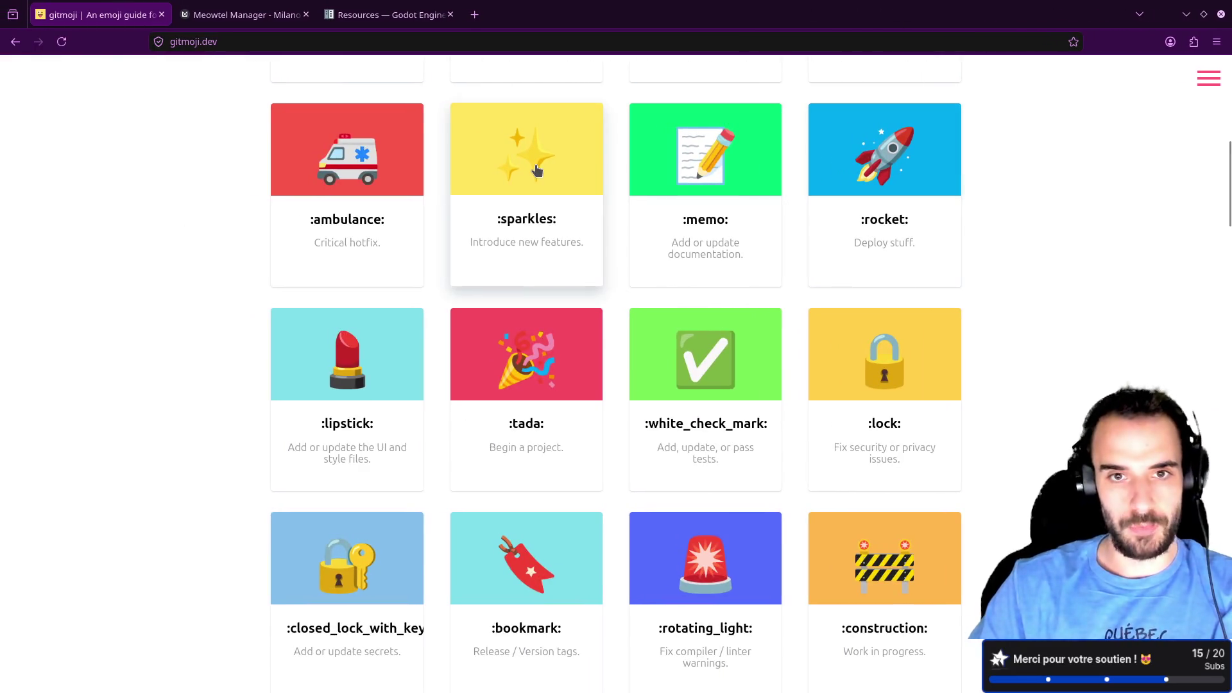
click(538, 170)
key(alt+Tab)
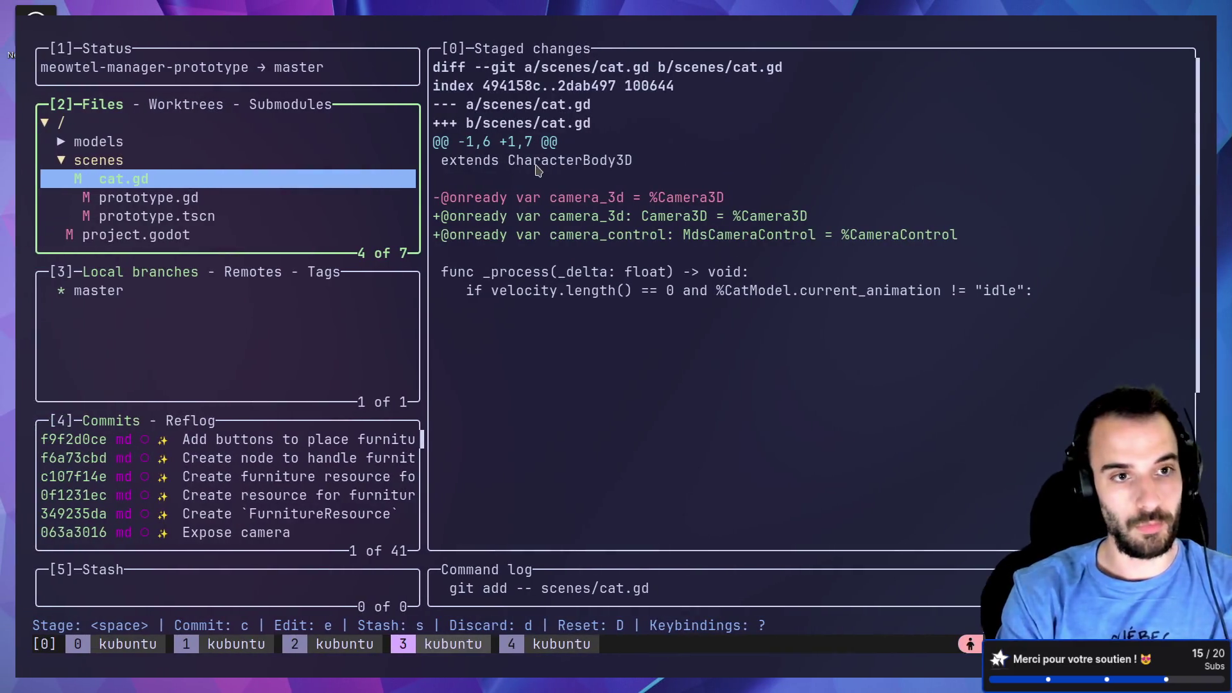
key(c)
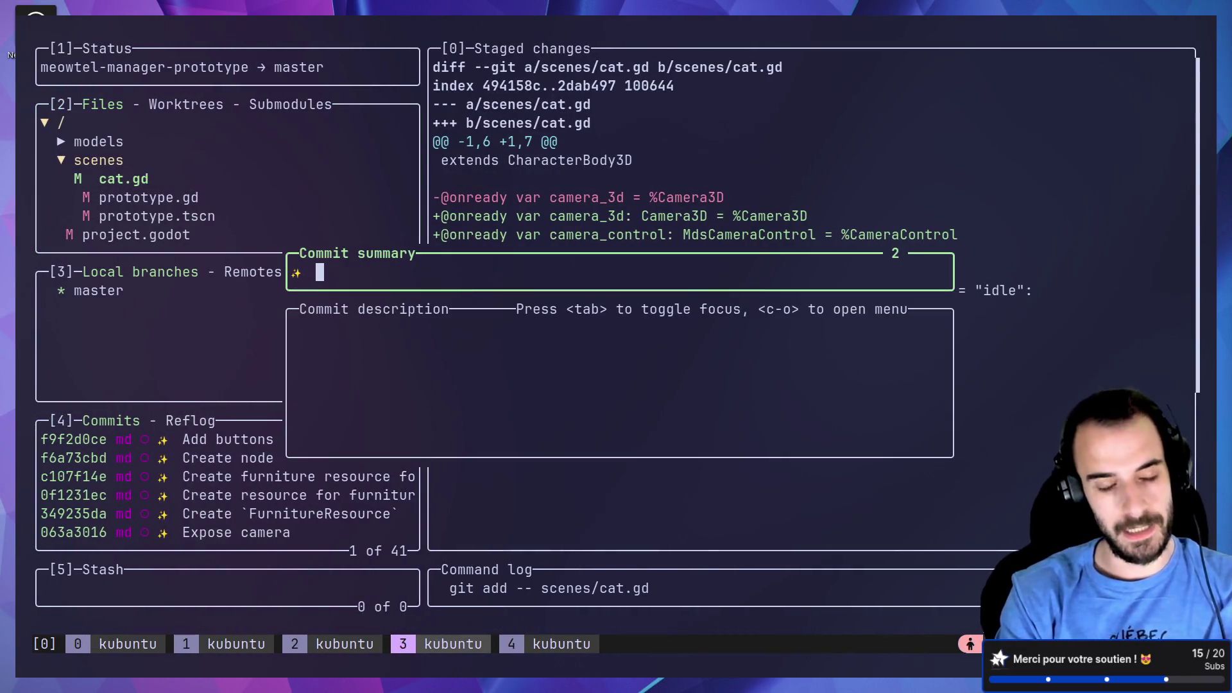
text(Expose camera control in `Cat` scene)
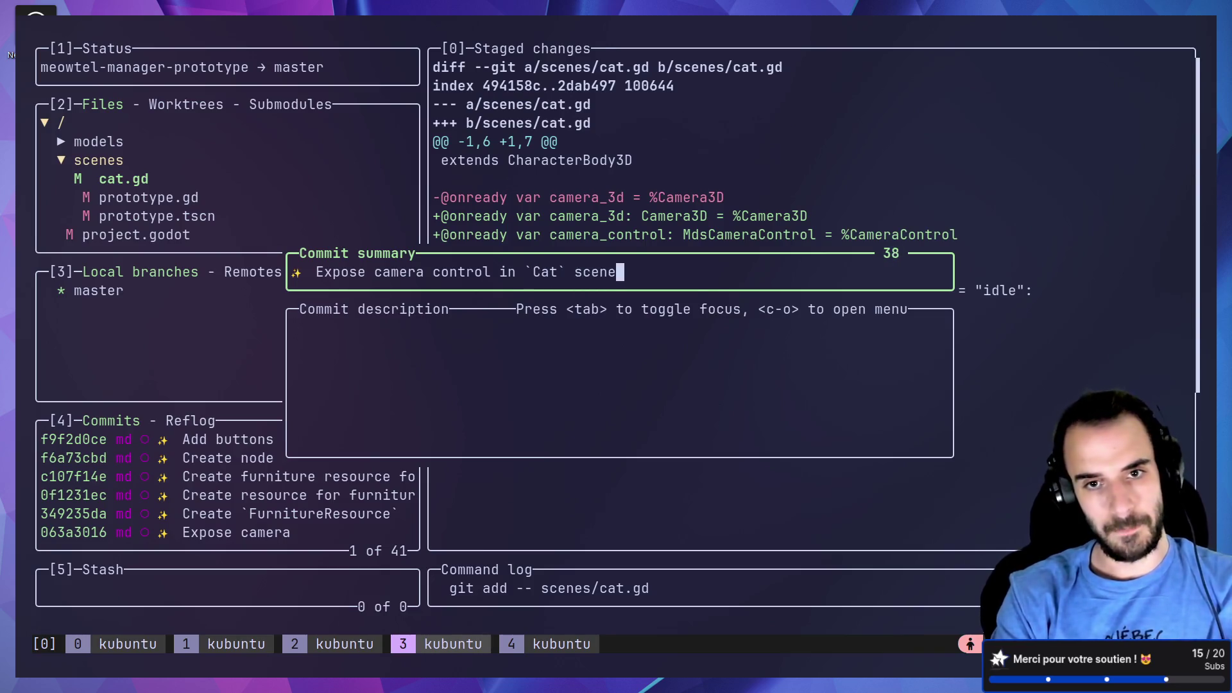
key(Return)
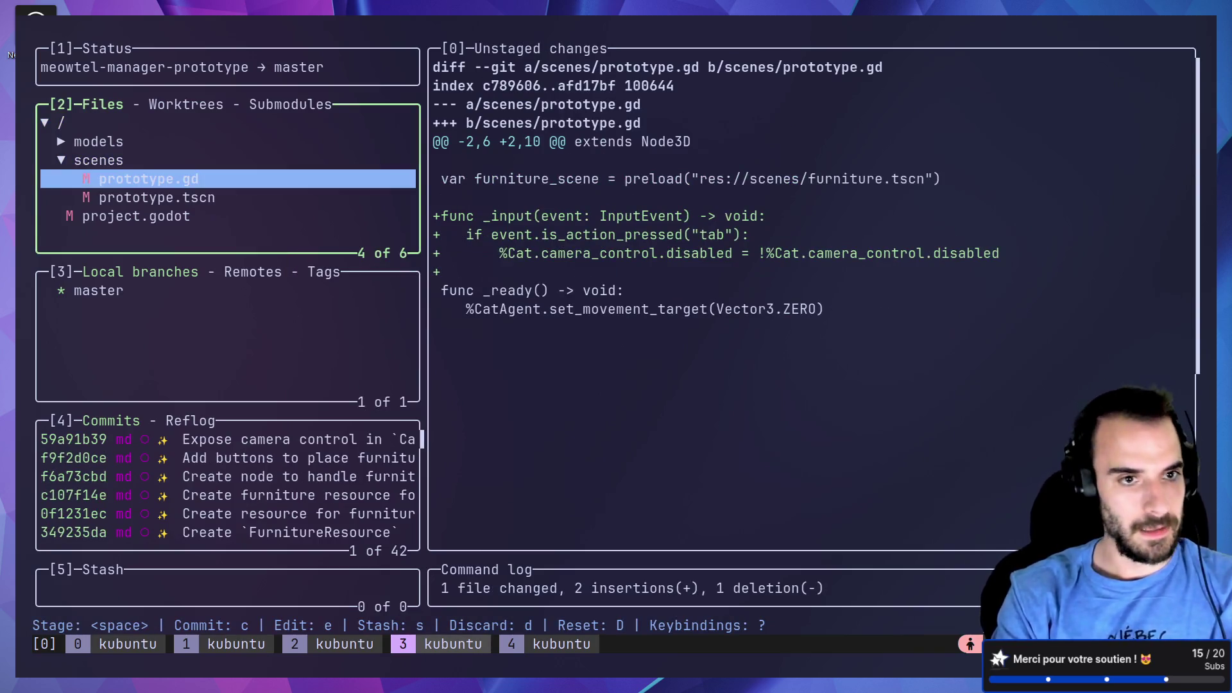
Step: Commit prototype.gd and prototype.tscn as '✨ Toggle camera activation with tab on prototype', then stage models
key(Down)
key(Up)
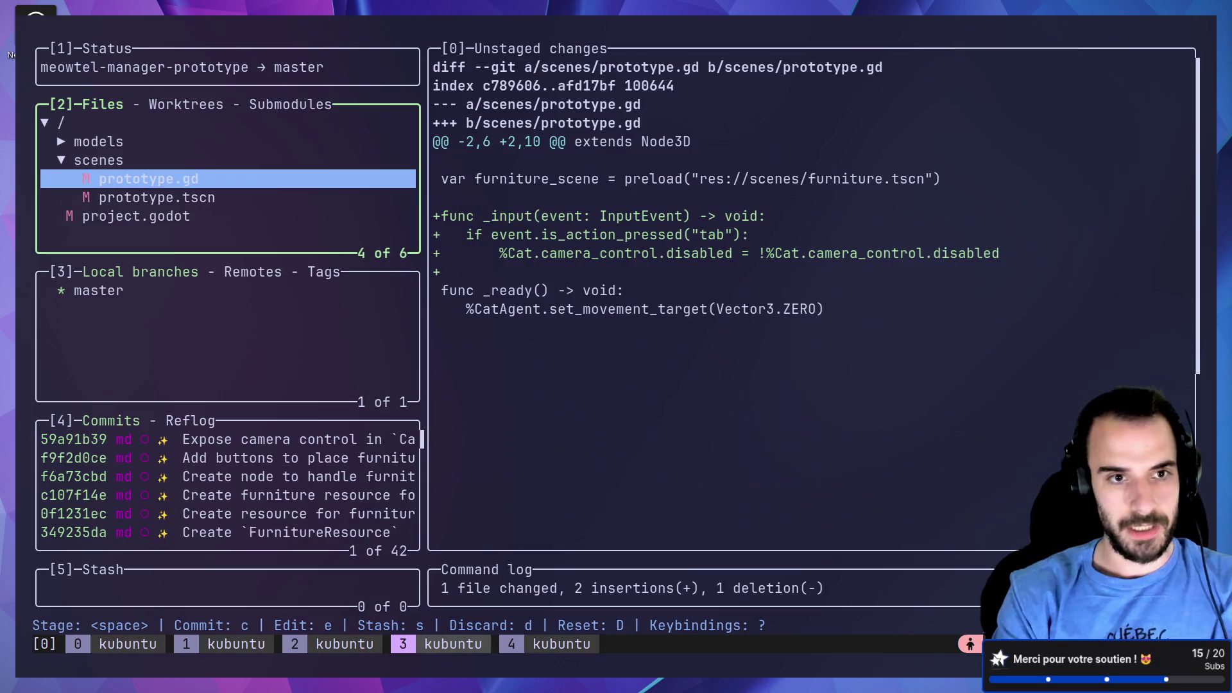
key(space)
key(Down)
key(space)
key(c)
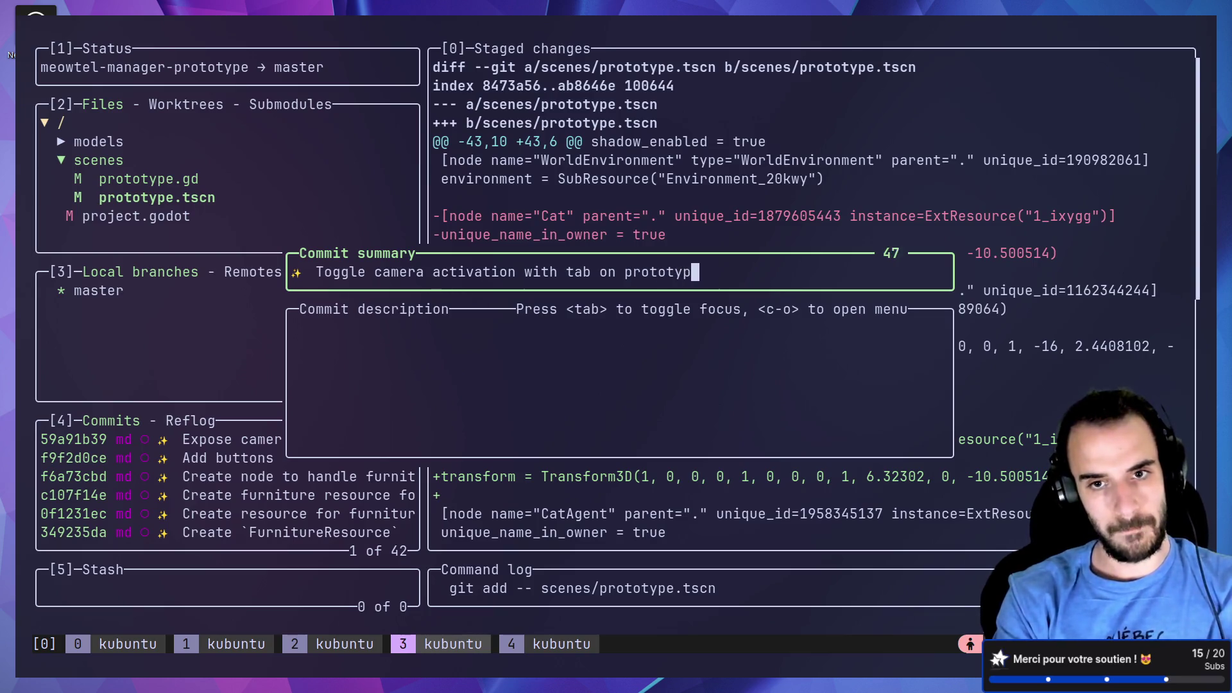
text(e)
key(Return)
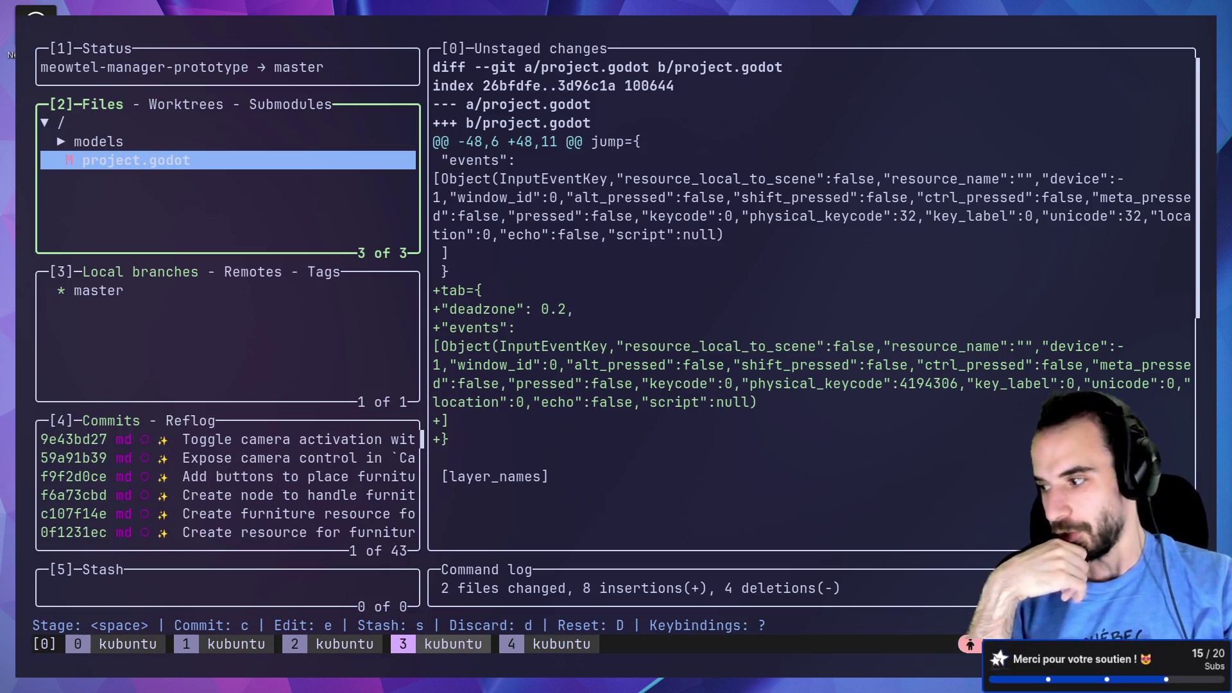
key(Up)
key(space)
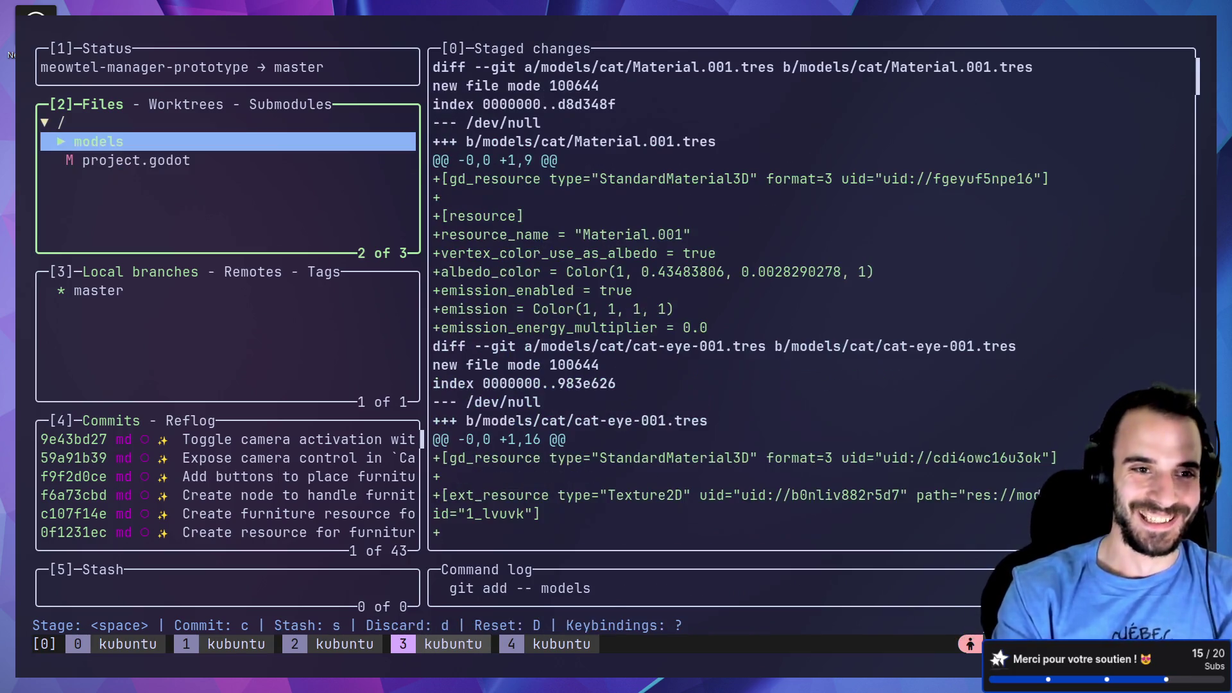
Step: Unstage models and commit project.godot with the 🔧 gitmoji as 'Add input for tab key'
key(space)
key(Down)
key(space)
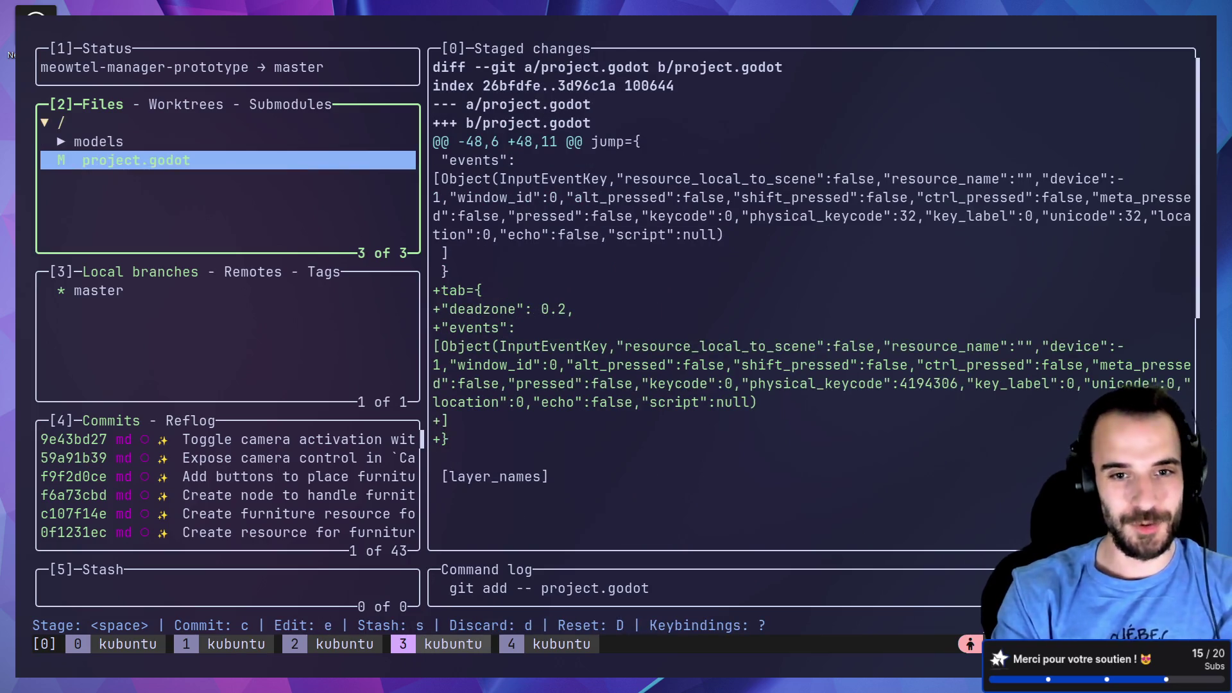
key(c)
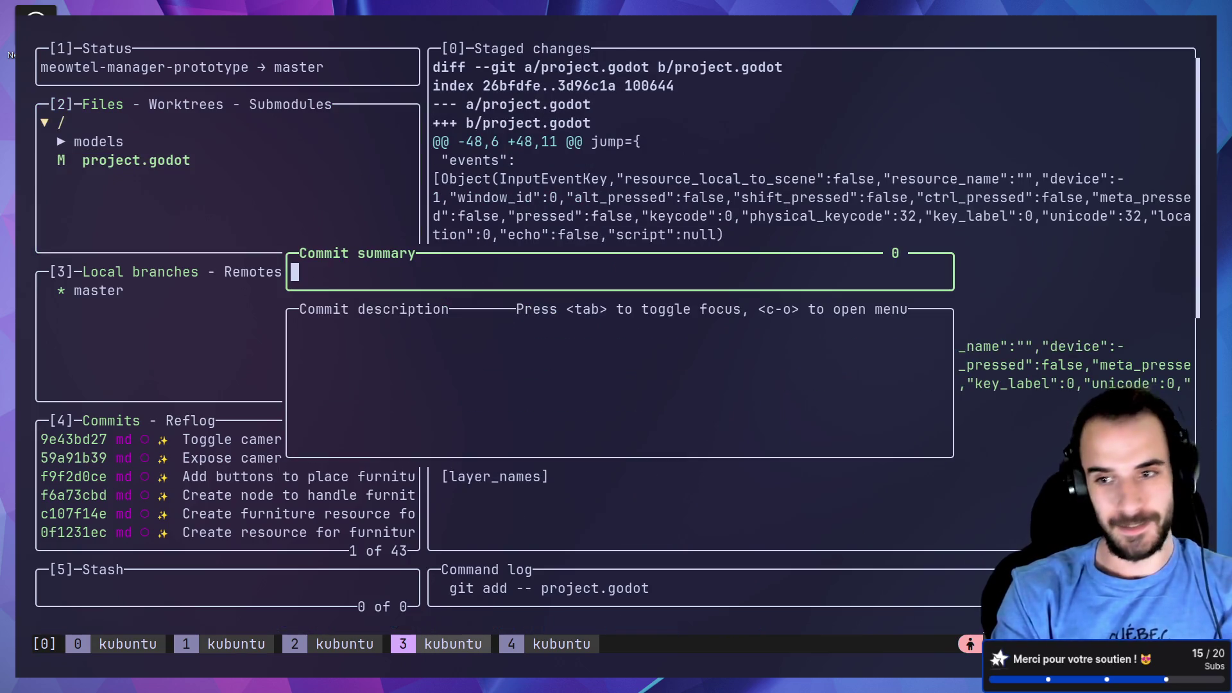
key(alt+Tab)
scroll(549, 331, down, 12)
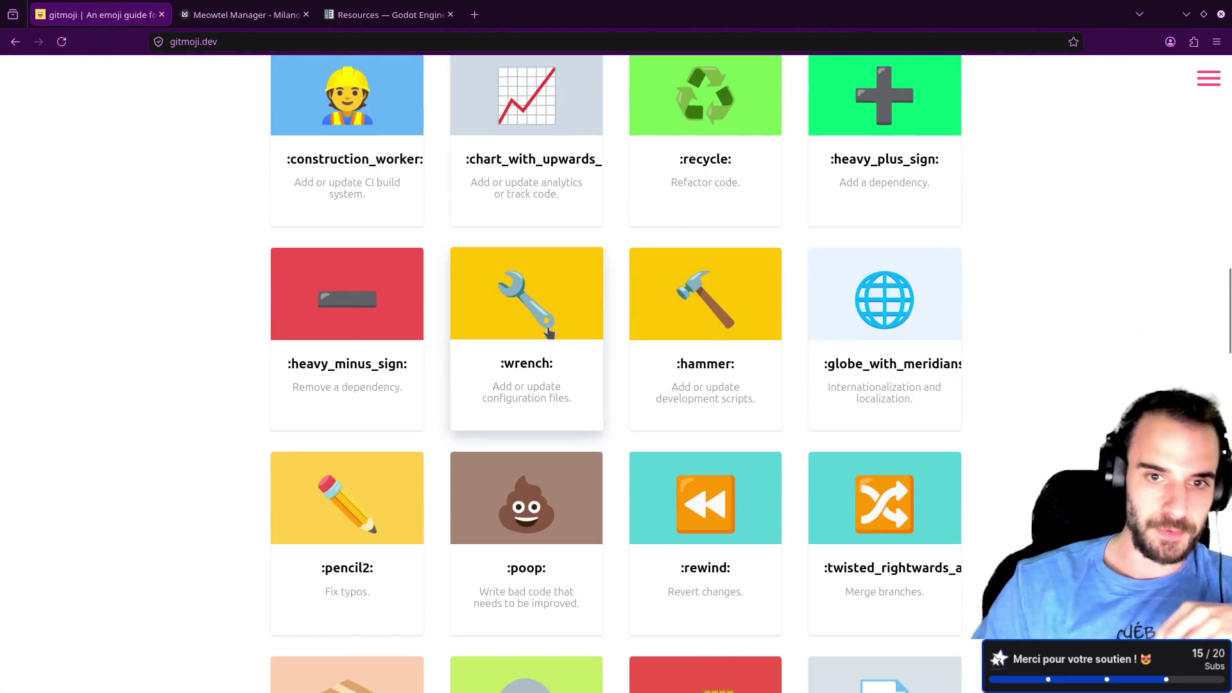
click(549, 332)
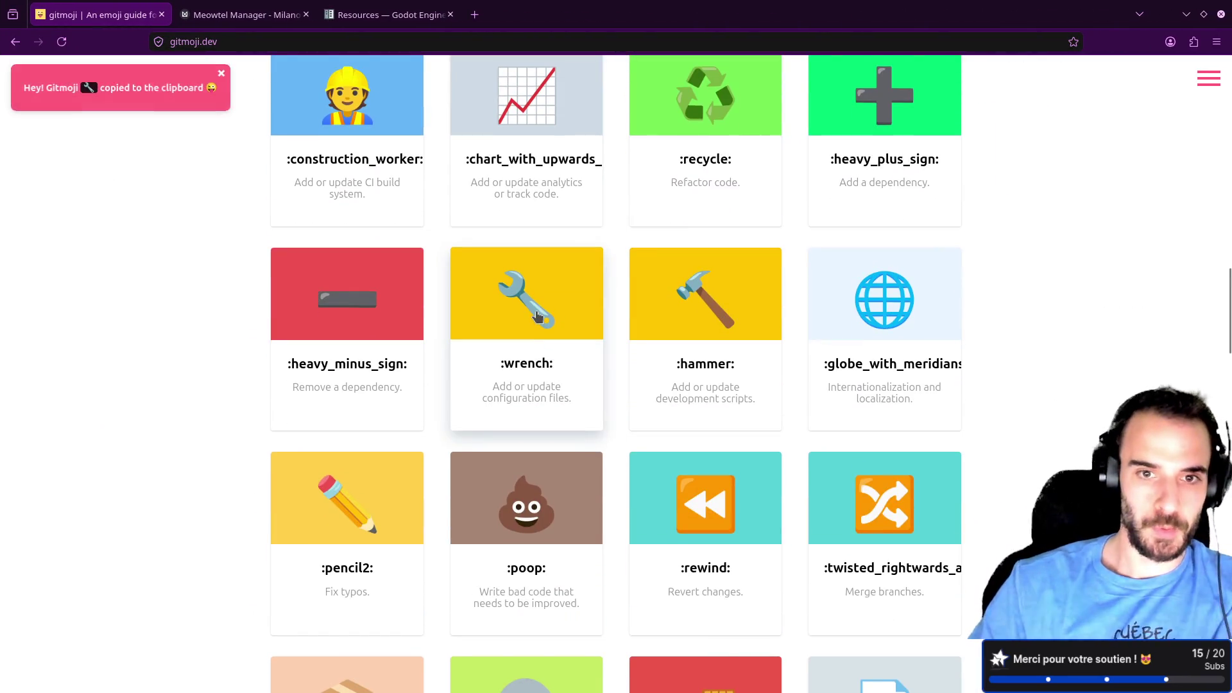
key(alt+Tab)
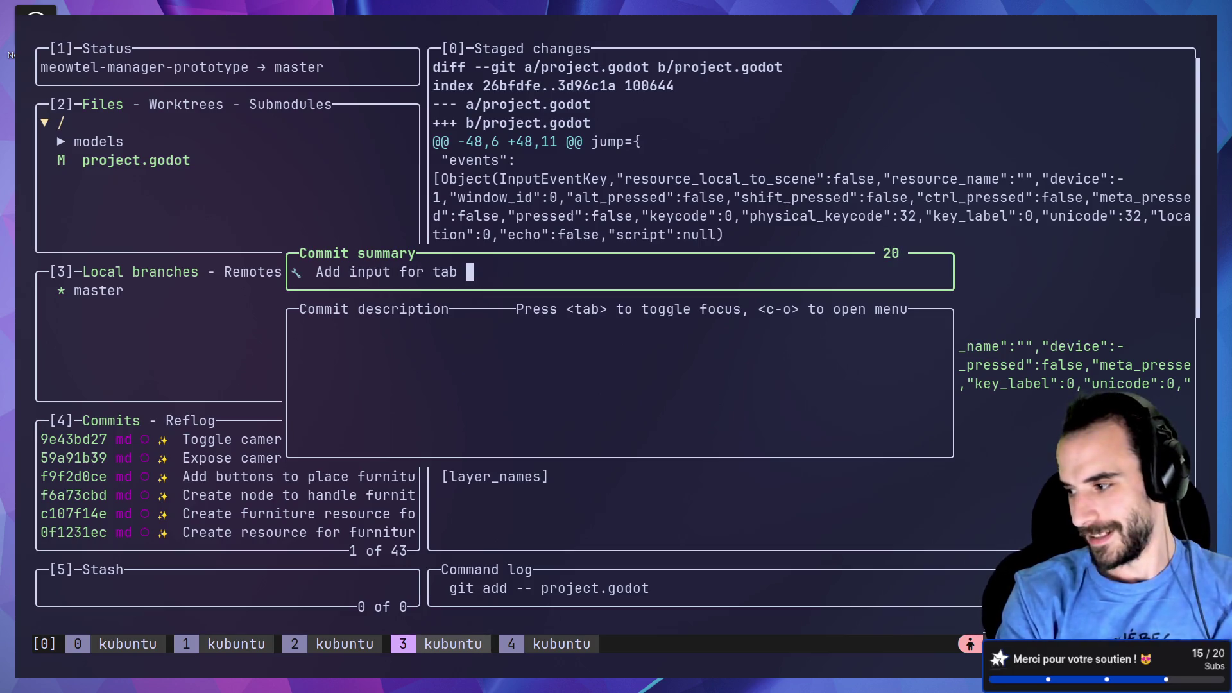
text(key)
key(Return)
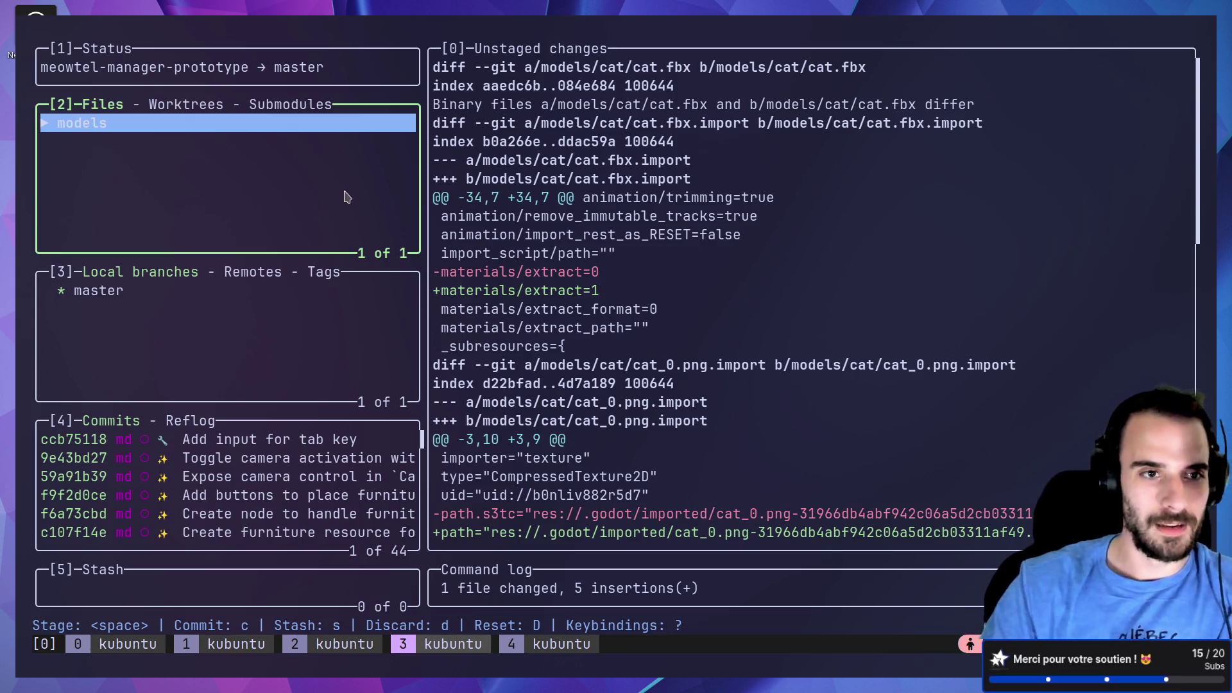
Step: Expand the models folder and browse the untracked cat and chair model files
key(Return)
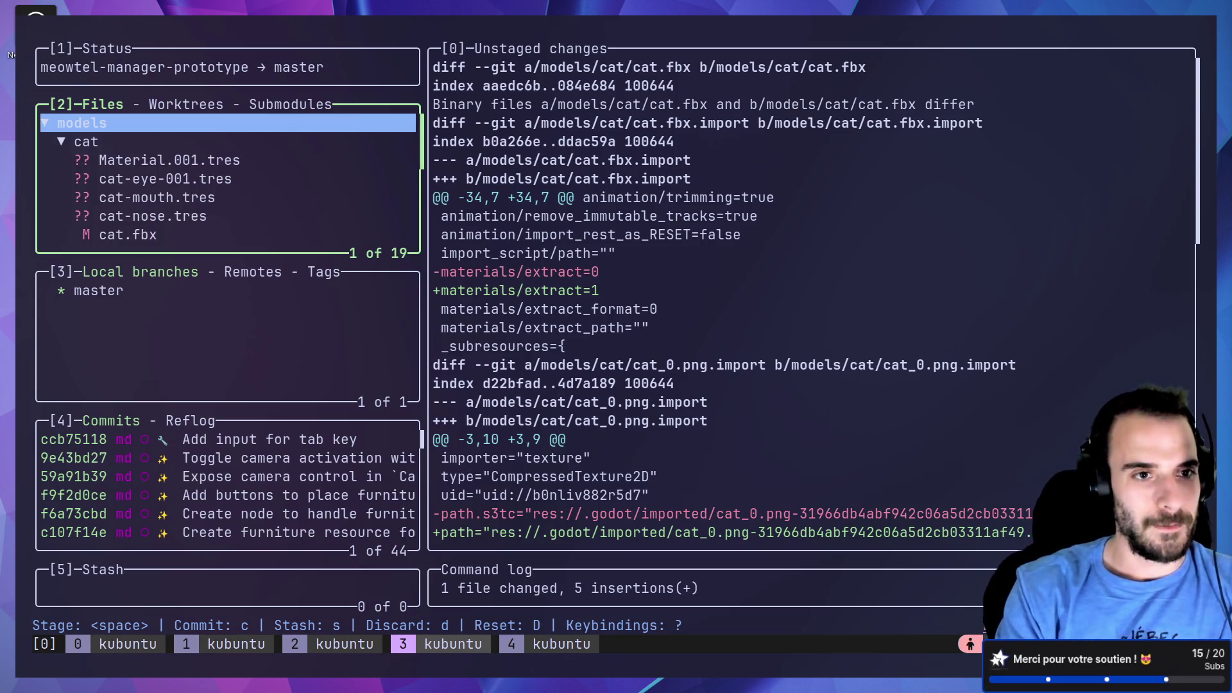
key(Down)
key(Return)
key(Down)
key(Return)
key(Return)
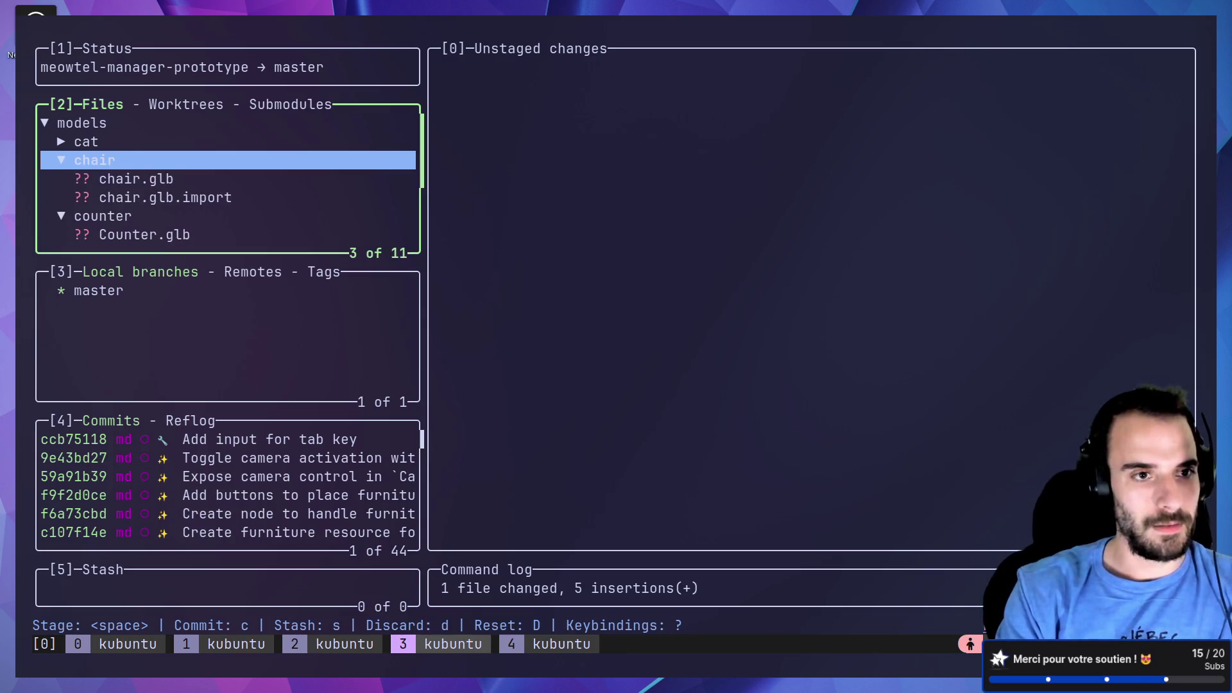
key(Up)
key(Return)
key(Up)
key(Return)
Step: Quit lazygit and delete the print(result) debug line 28 from furniture.gd
key(q)
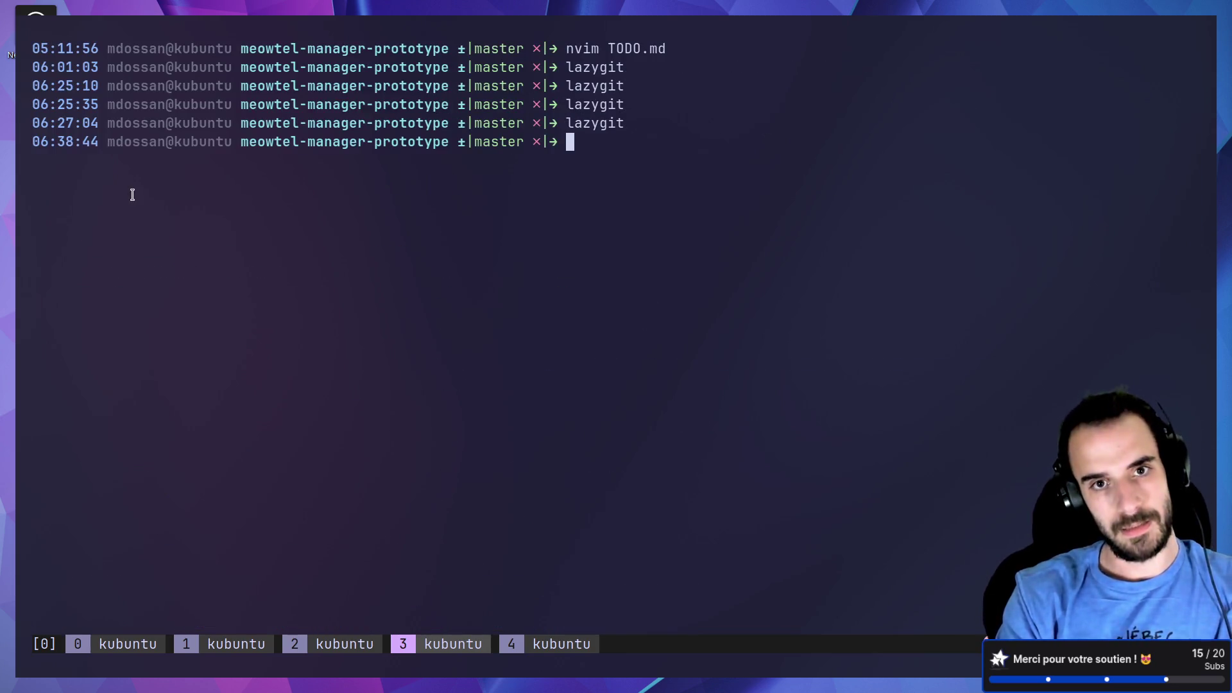
key(alt+Tab)
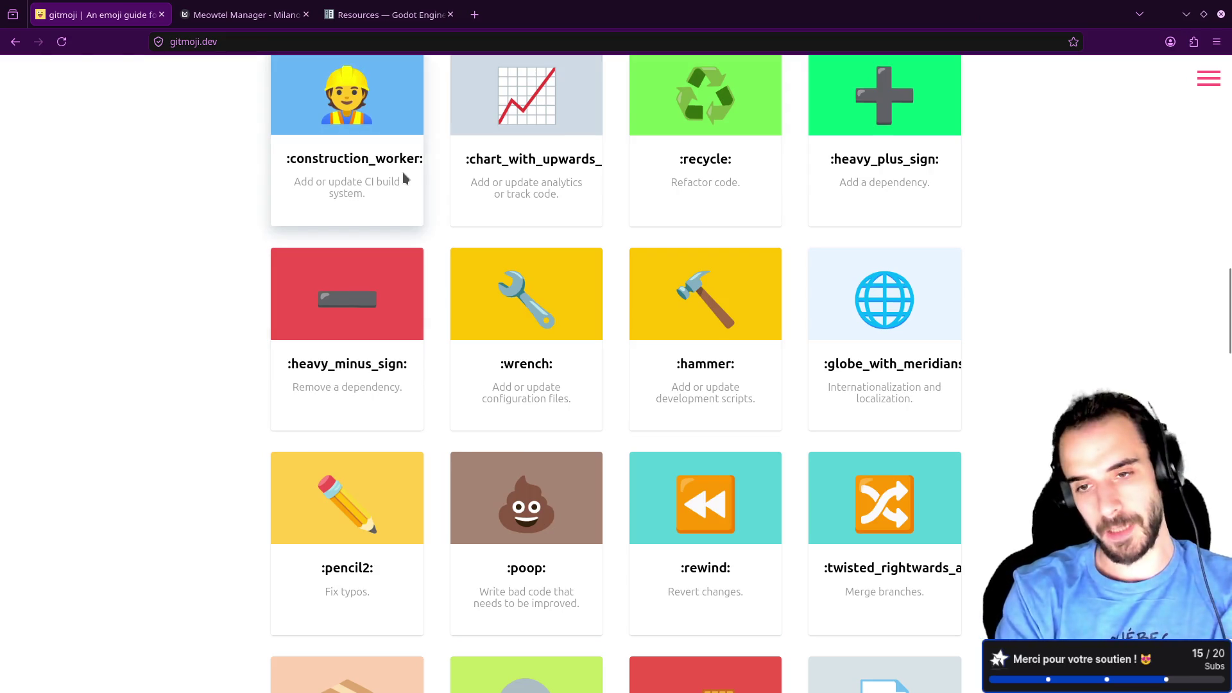
key(alt+Tab)
scroll(674, 299, down, 1)
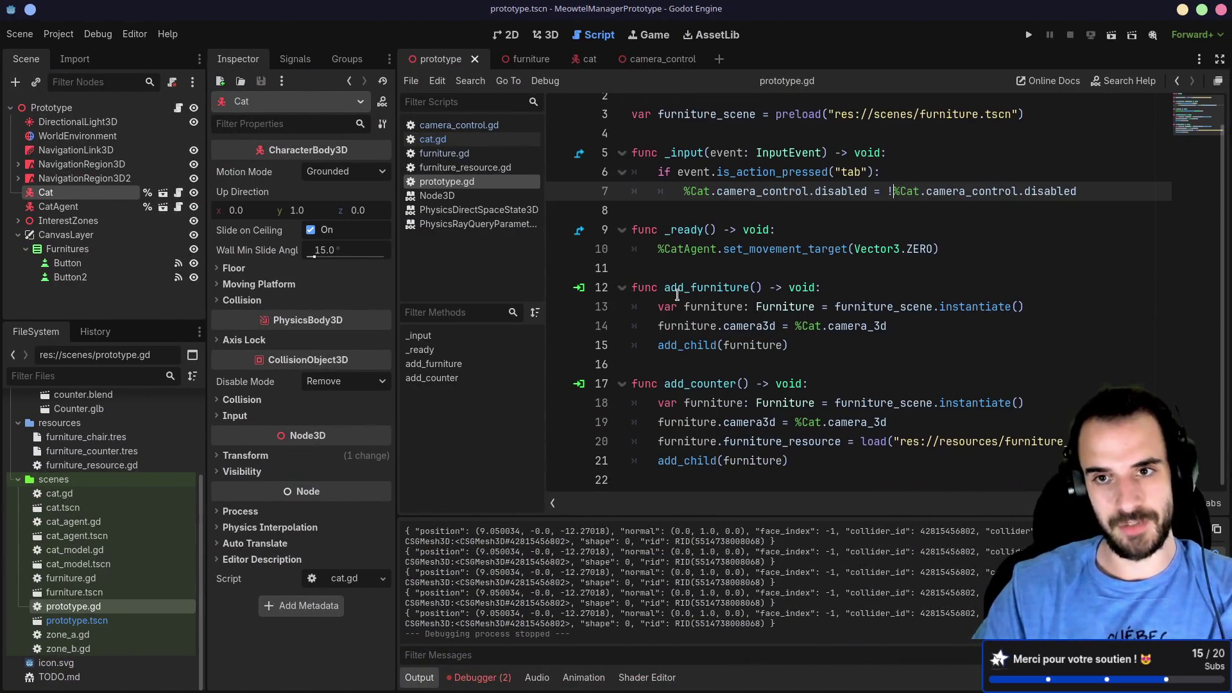
click(724, 326)
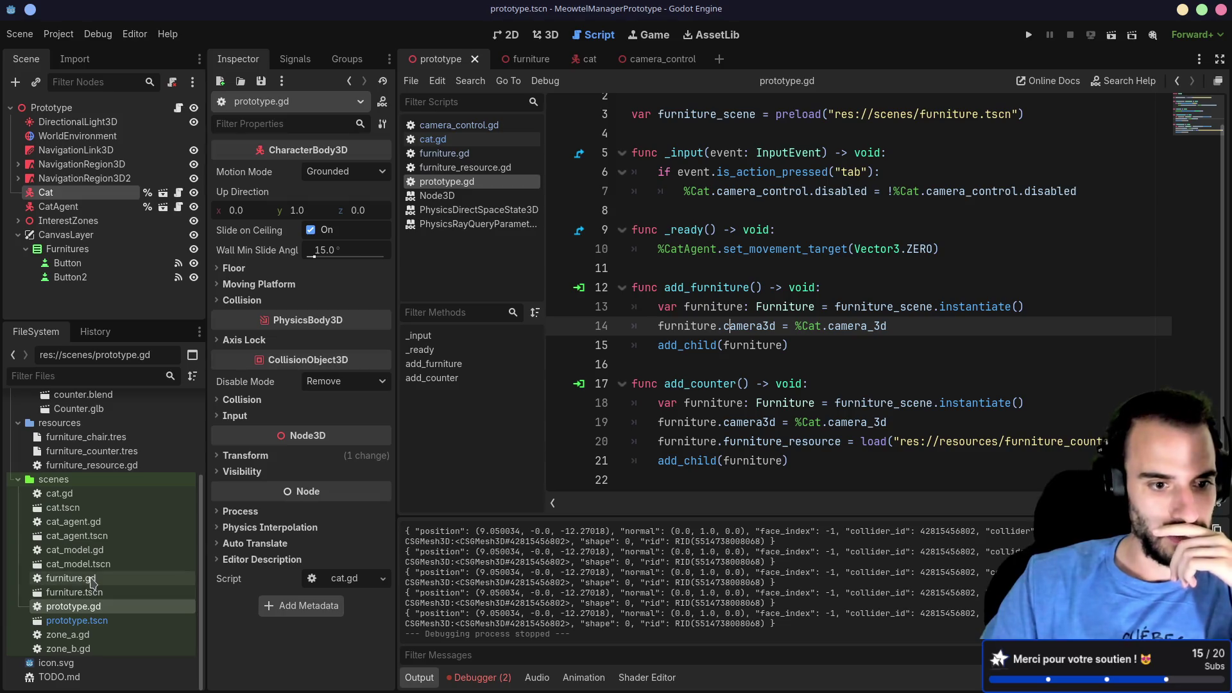
double_click(90, 578)
drag(744, 396, 595, 396)
key(ctrl+shift+k)
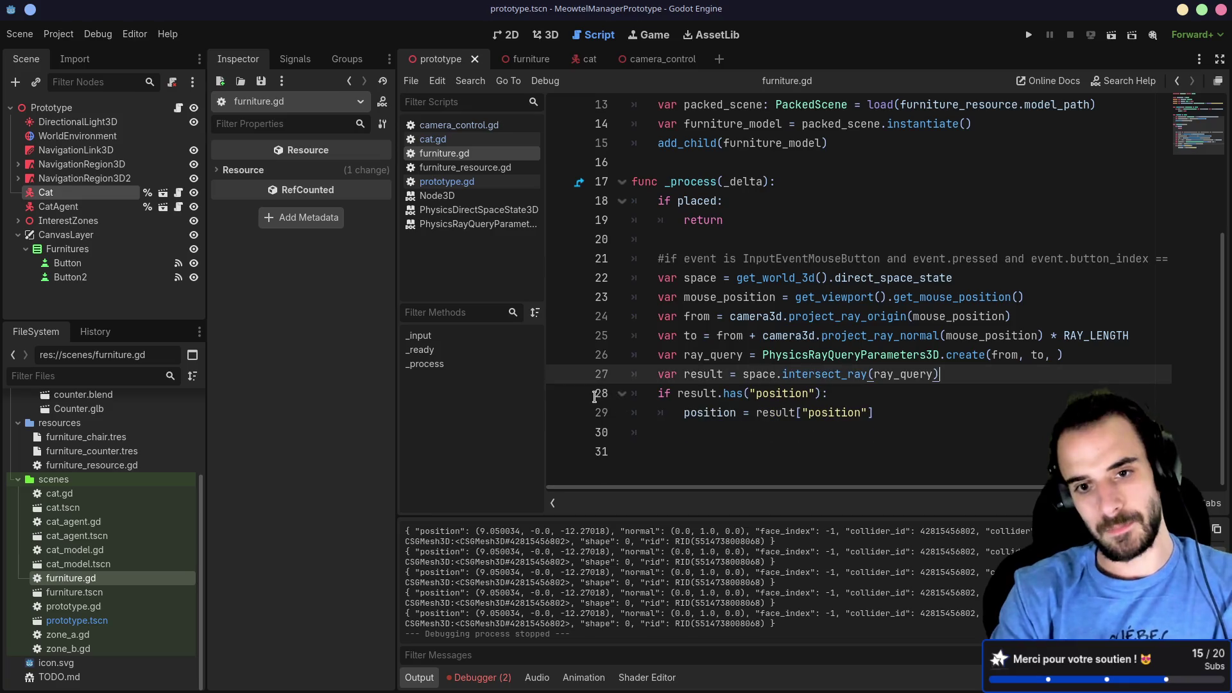
Step: Search gitmoji.dev for 'log' and copy the 🔇 mute emoji
key(alt+Tab)
scroll(701, 386, down, 5)
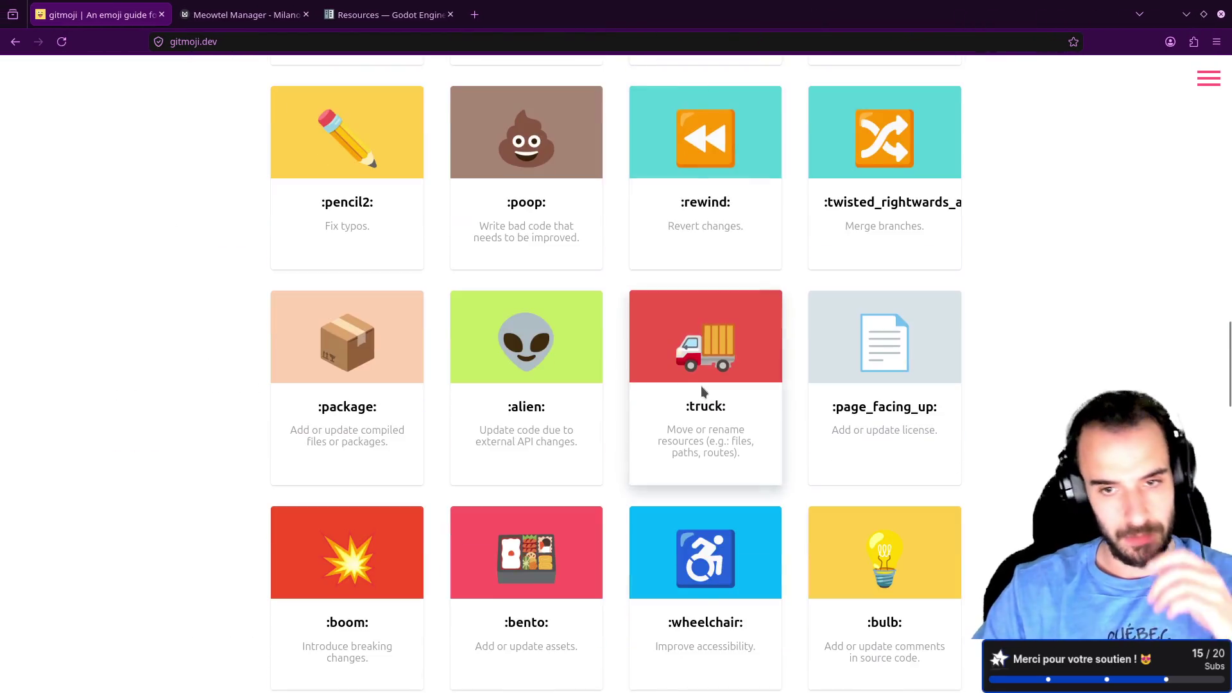
key(ctrl+k)
text(log)
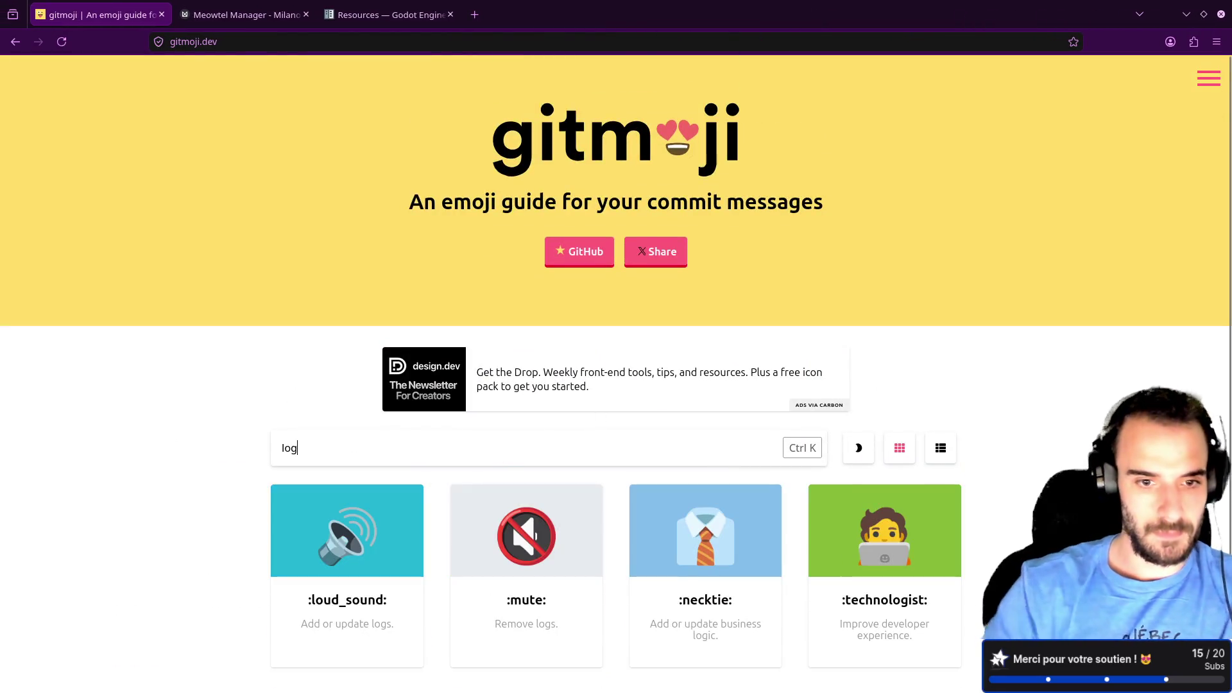
click(531, 529)
Step: Relaunch lazygit from the terminal in the project repository
key(alt+Tab)
text(lazygit q)
key(BackSpace)
key(Return)
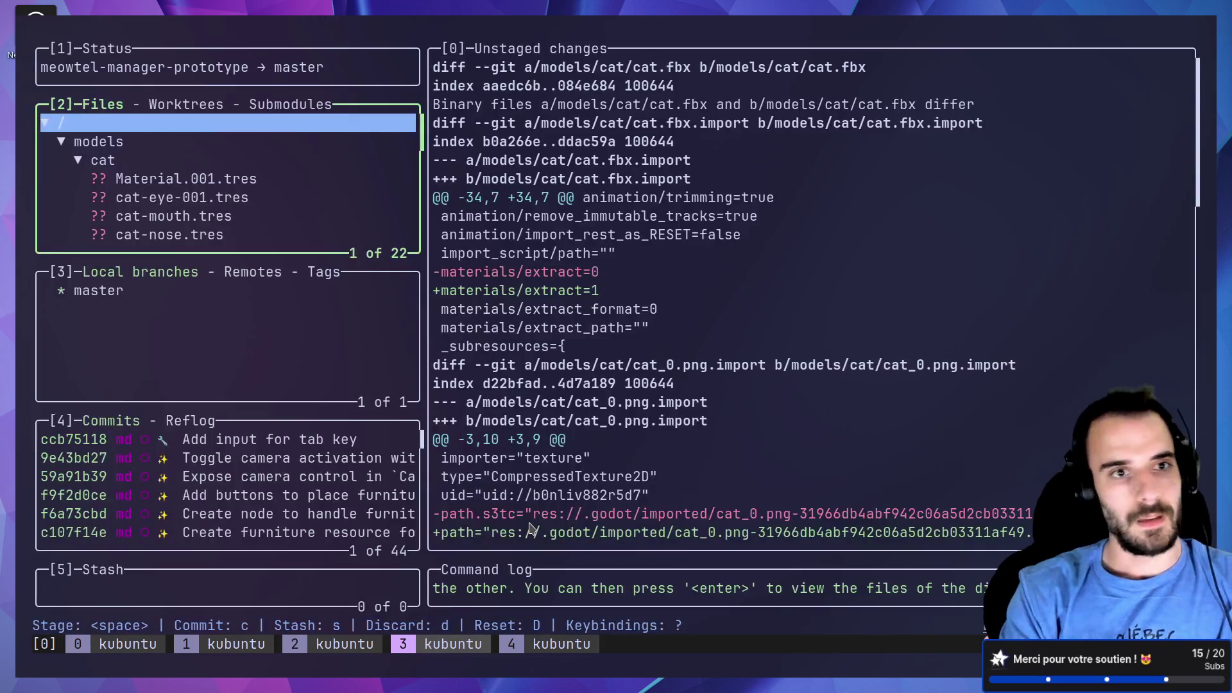
Step: Stage furniture.gd and commit it with the 🔇 emoji as 'Remove useless logs in `Furniture` script'
key(Down)
key(Return)
key(Down)
key(Down)
key(space)
key(c)
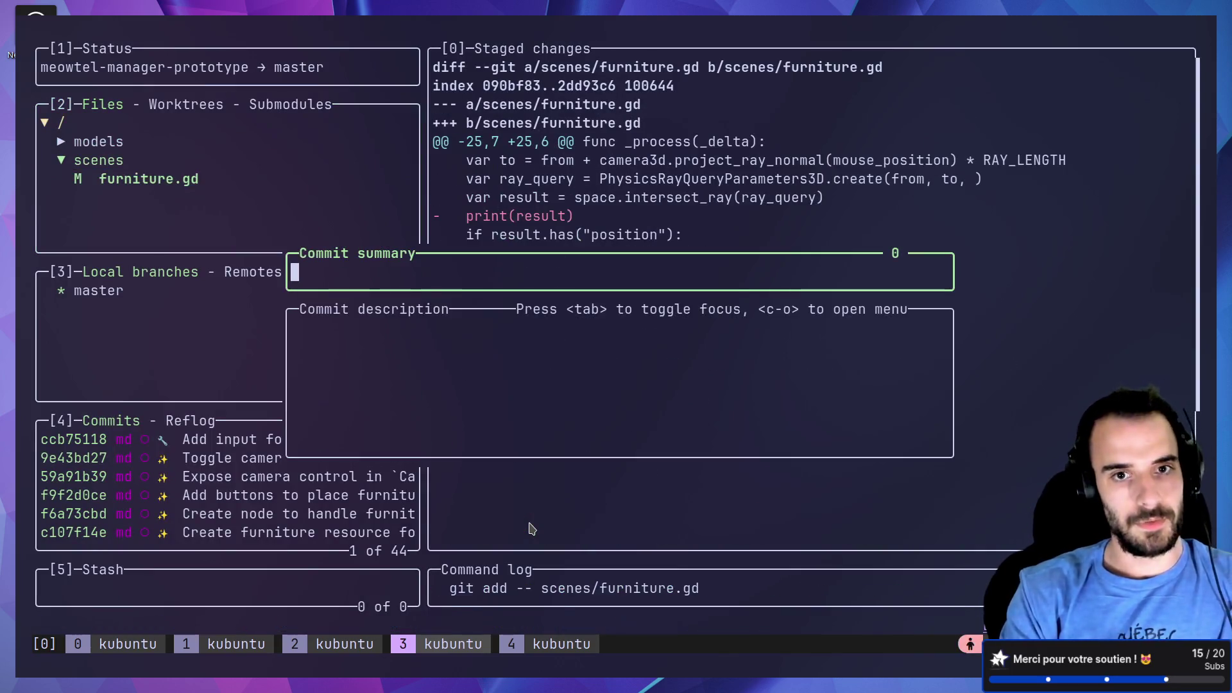
text(🔇)
text(re)
key(BackSpace)
key(BackSpace)
text(Remove useless logs in )
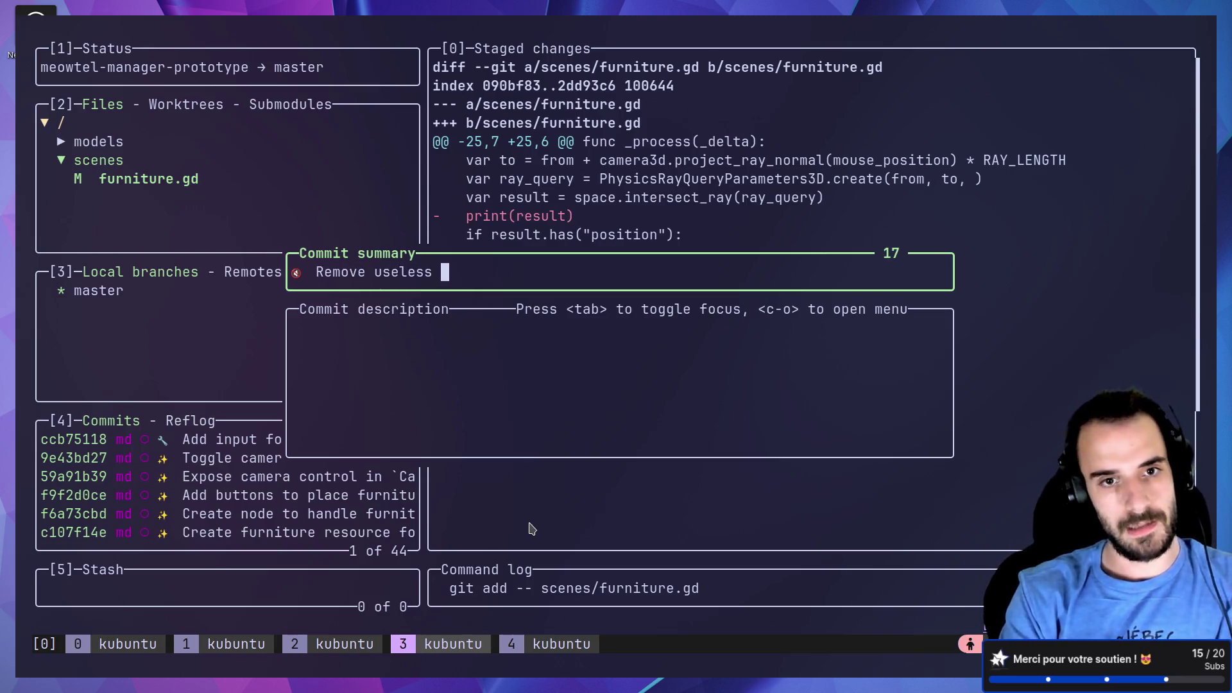
text(`Furniture` script)
key(Return)
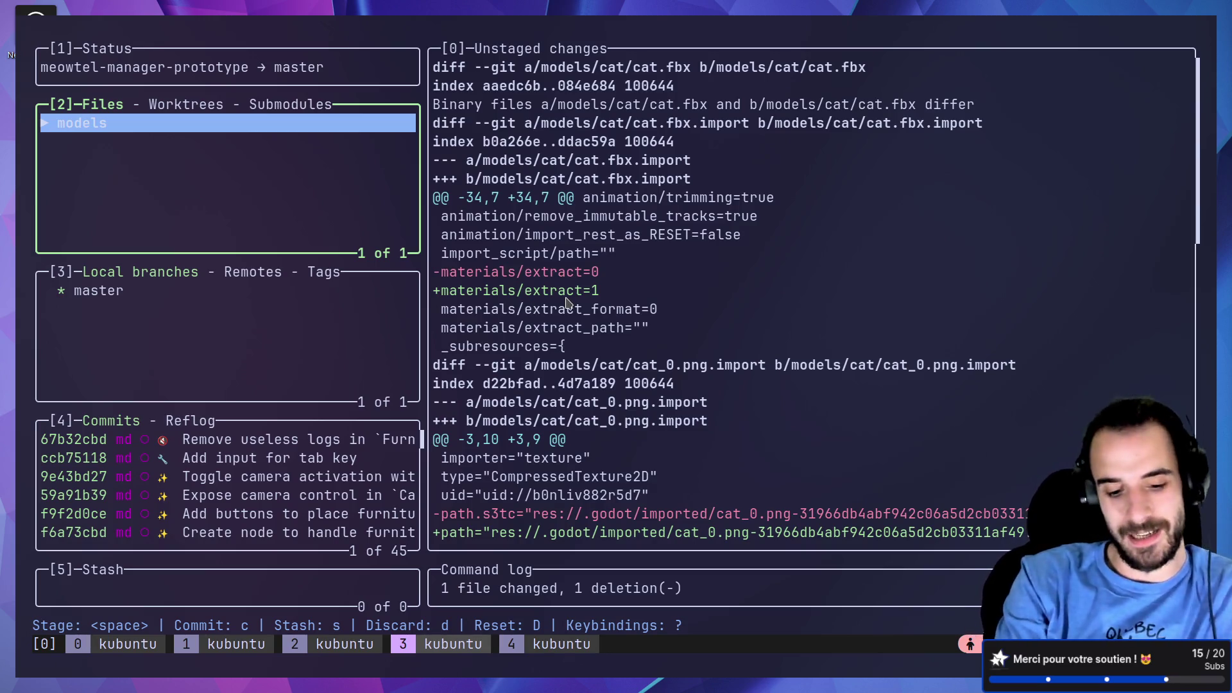
Step: Bring the browser window with gitmoji.dev back to the front
key(alt+Tab)
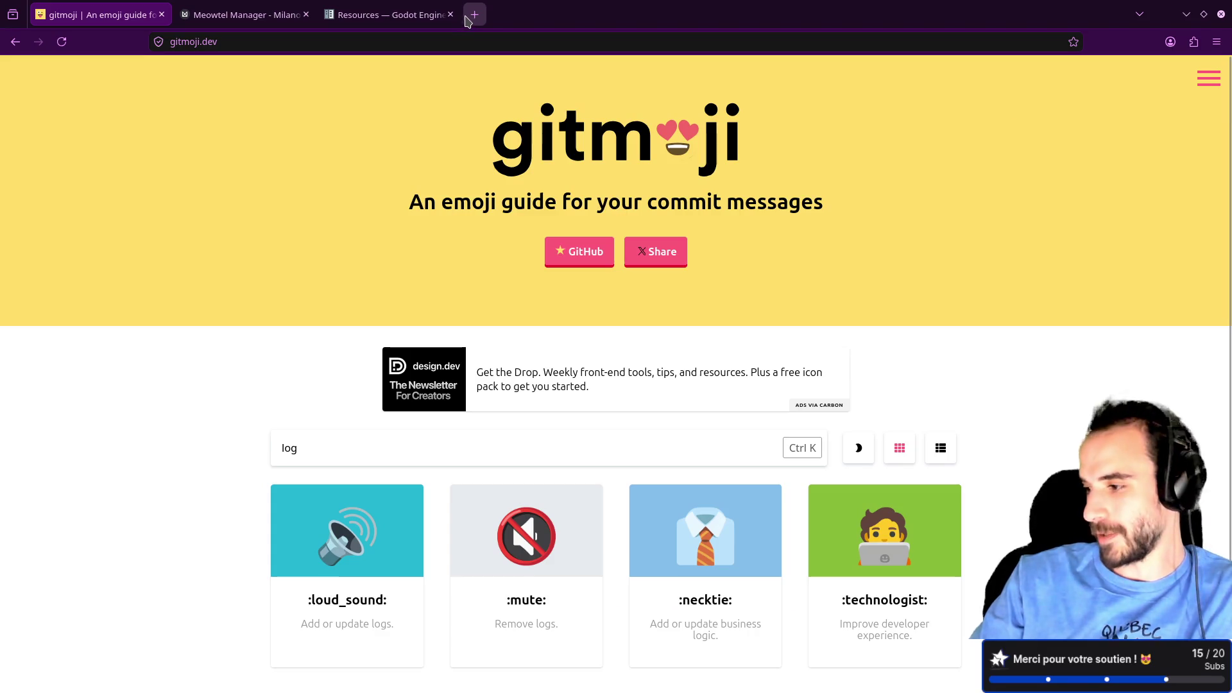
Step: In Milanote, go up from Meowtel Manager and open the Trouver une idée board to review its cards
click(276, 15)
key(alt+Left)
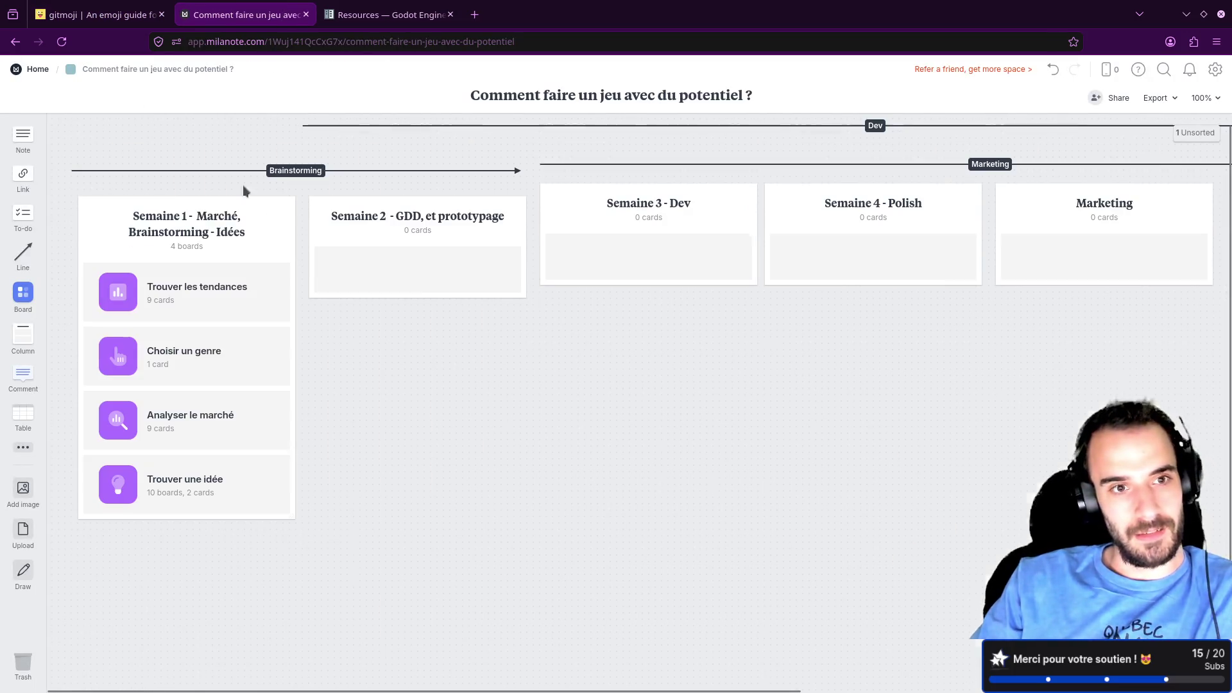
drag(416, 235, 414, 228)
click(131, 484)
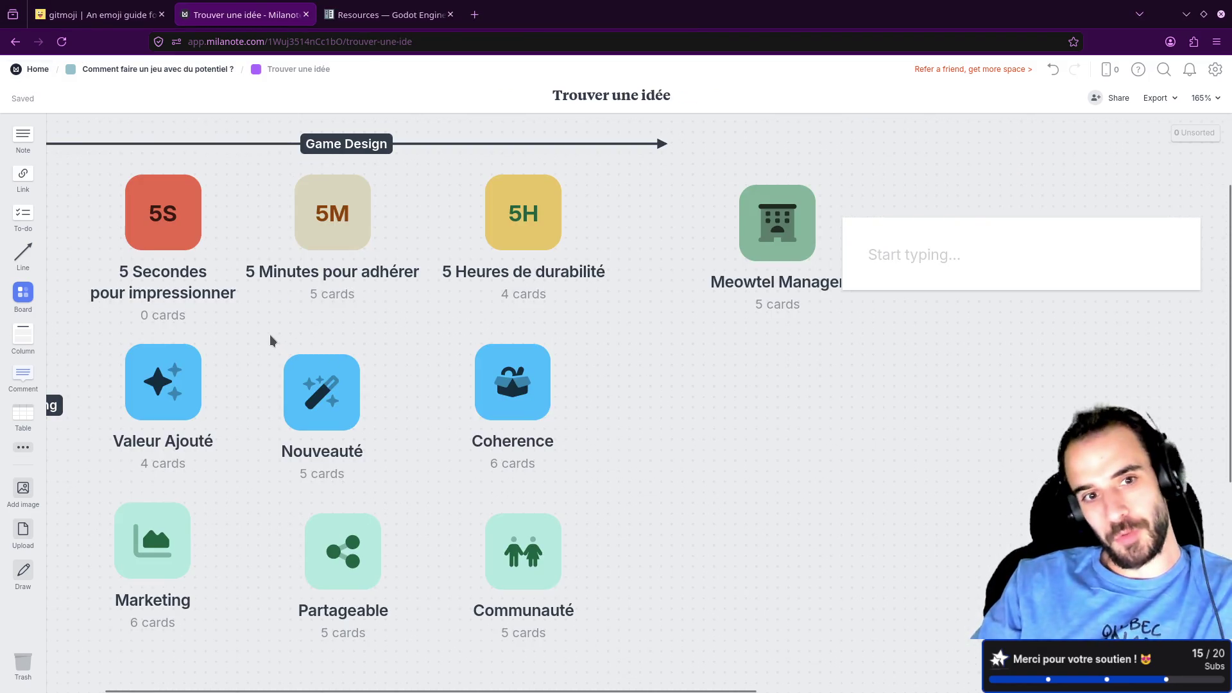
mouse_move(224, 227)
mouse_down()
mouse_move(260, 208)
mouse_move(234, 230)
mouse_move(245, 229)
mouse_up()
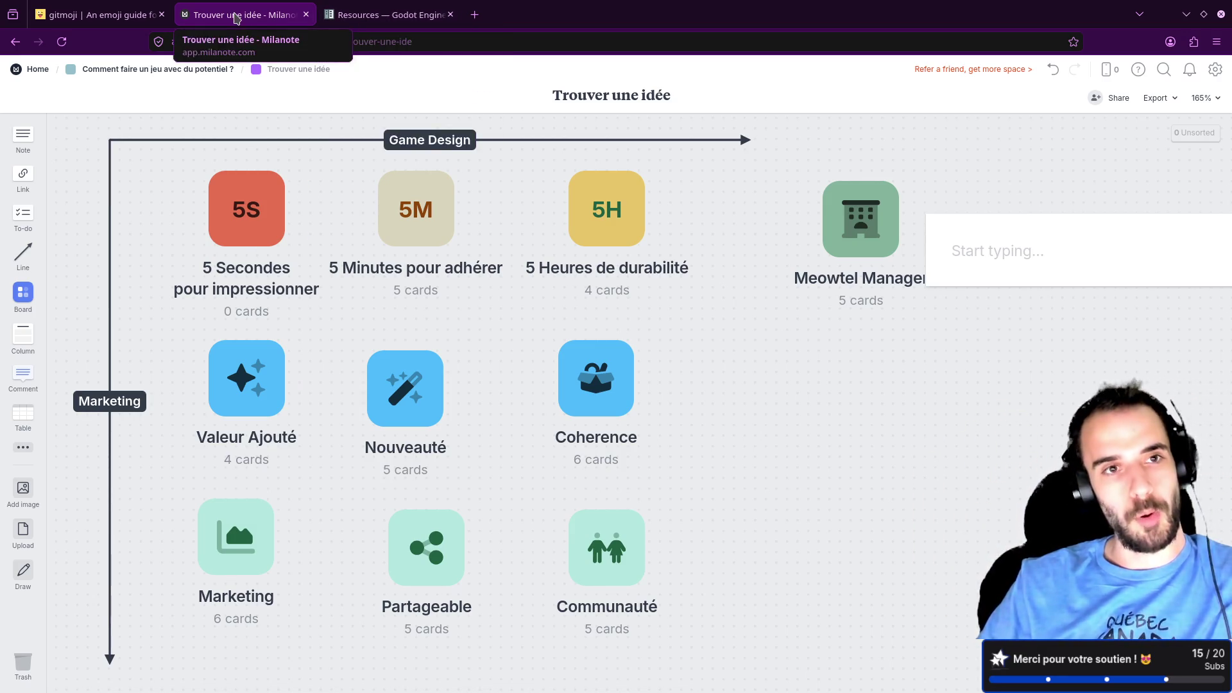
click(132, 15)
click(221, 14)
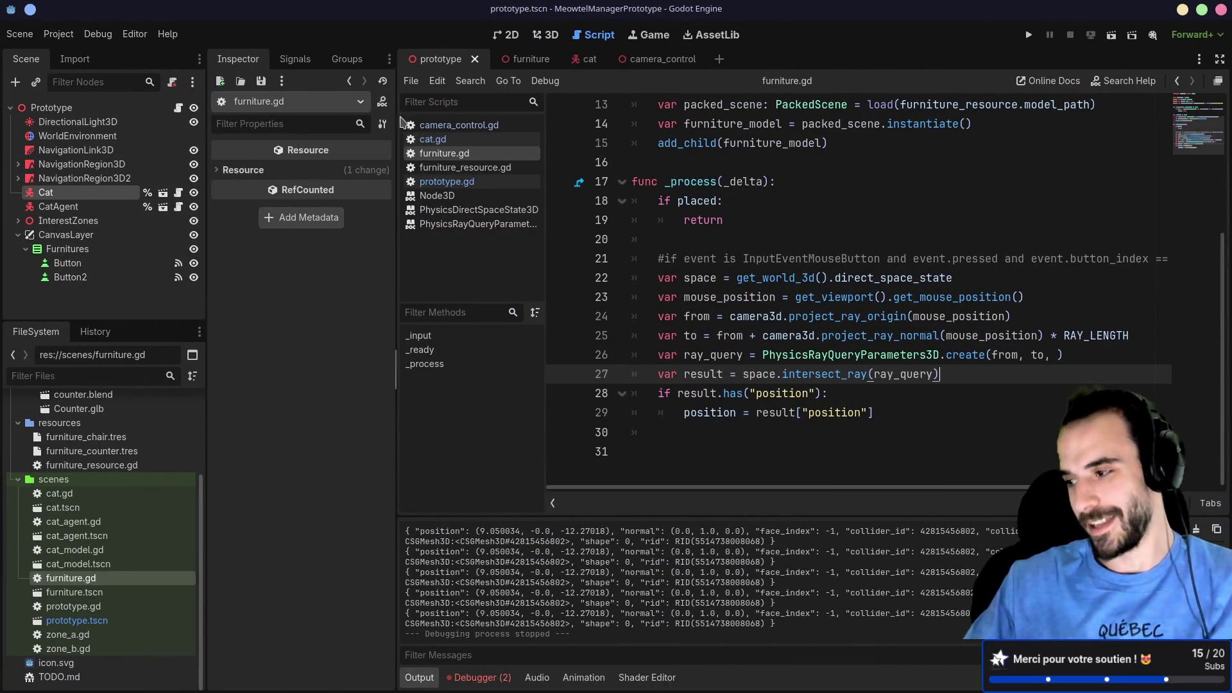
Step: Run the prototype, drop two chairs on the ground, and spawn a counter beside the cat
click(1029, 36)
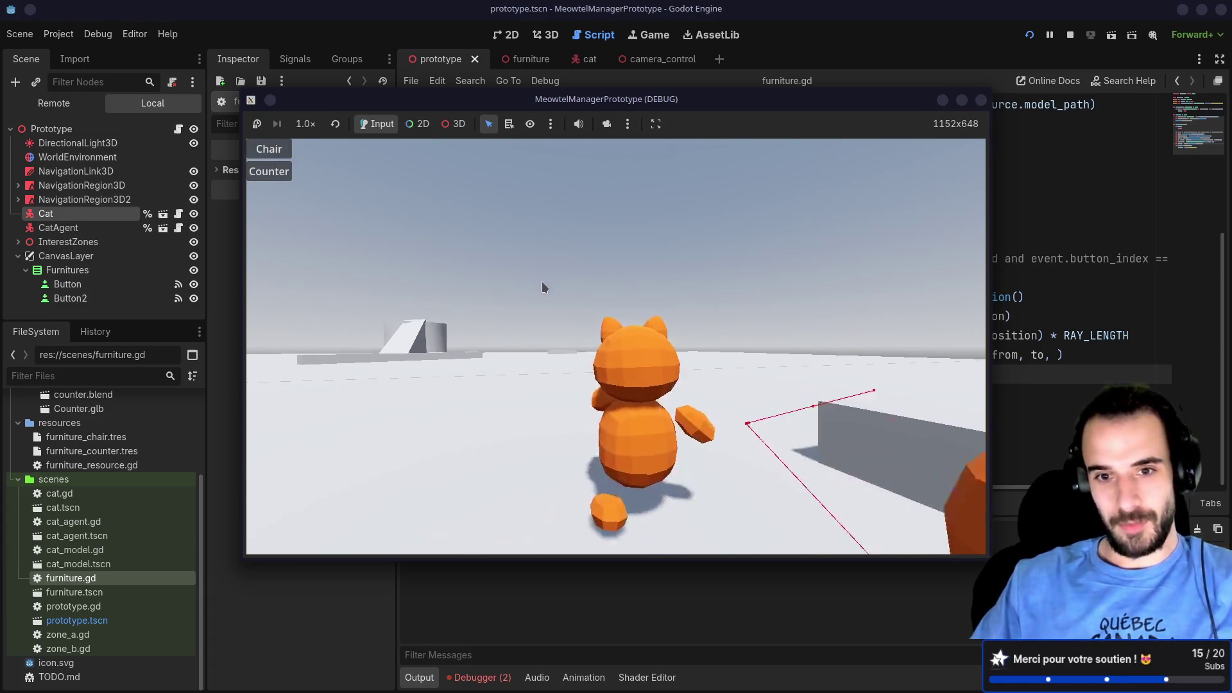
click(269, 148)
click(457, 484)
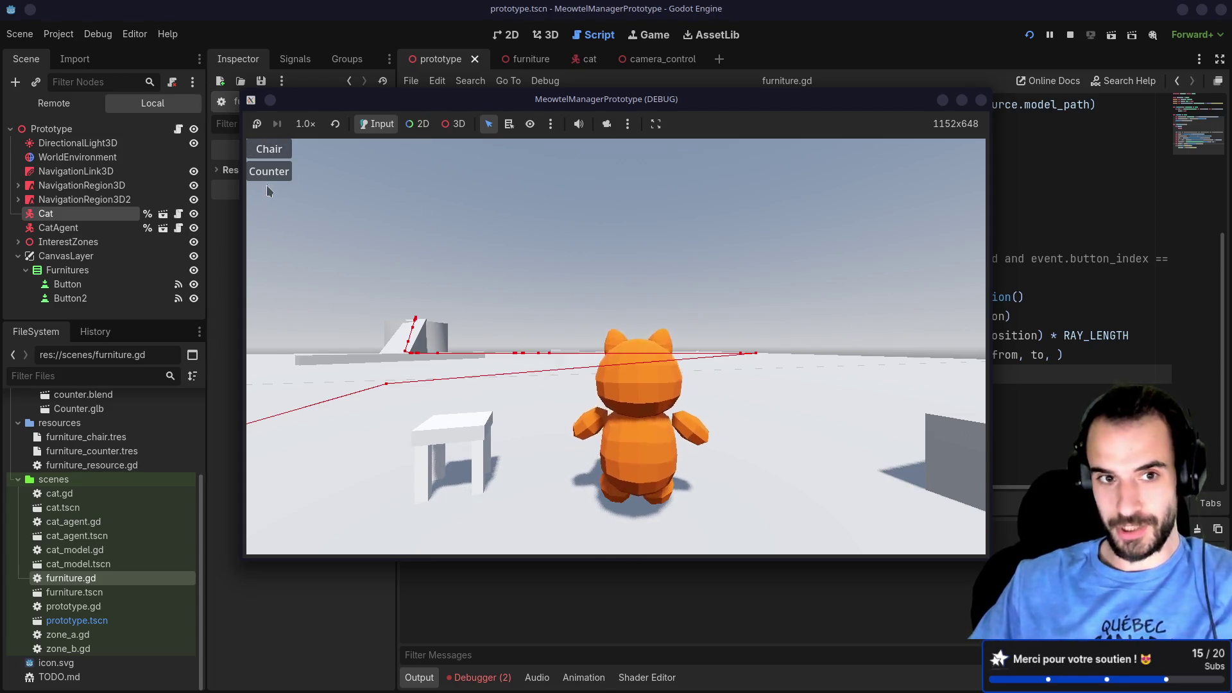
click(269, 149)
click(796, 465)
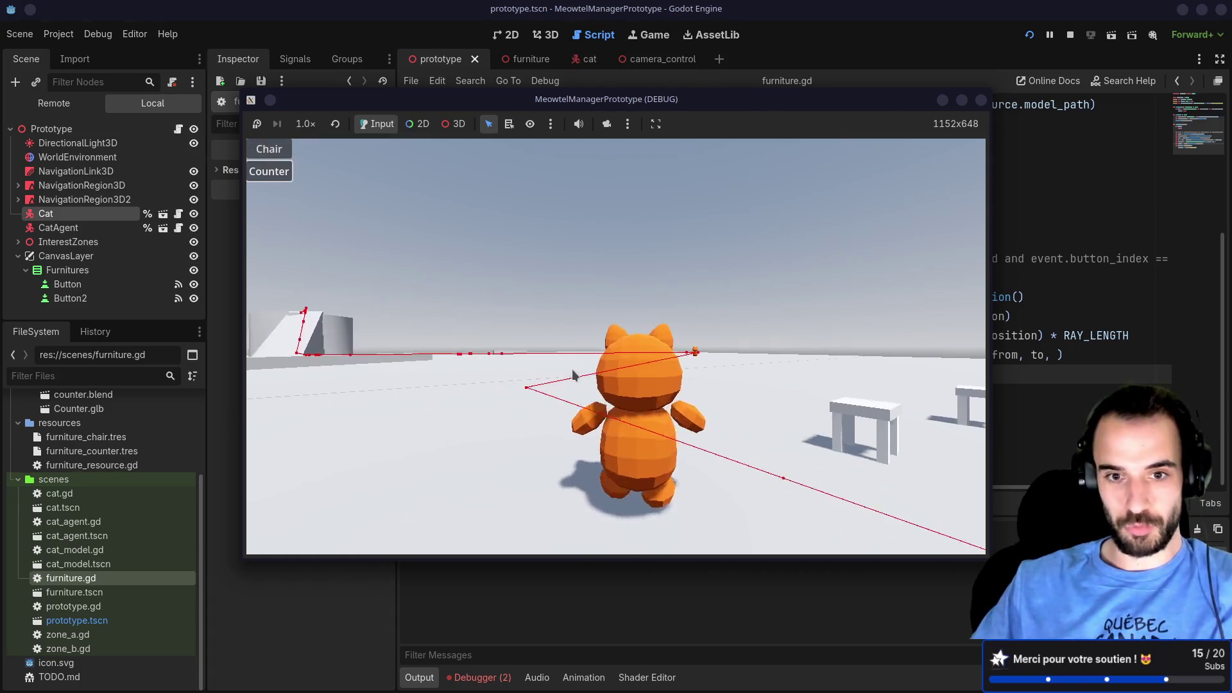
click(282, 175)
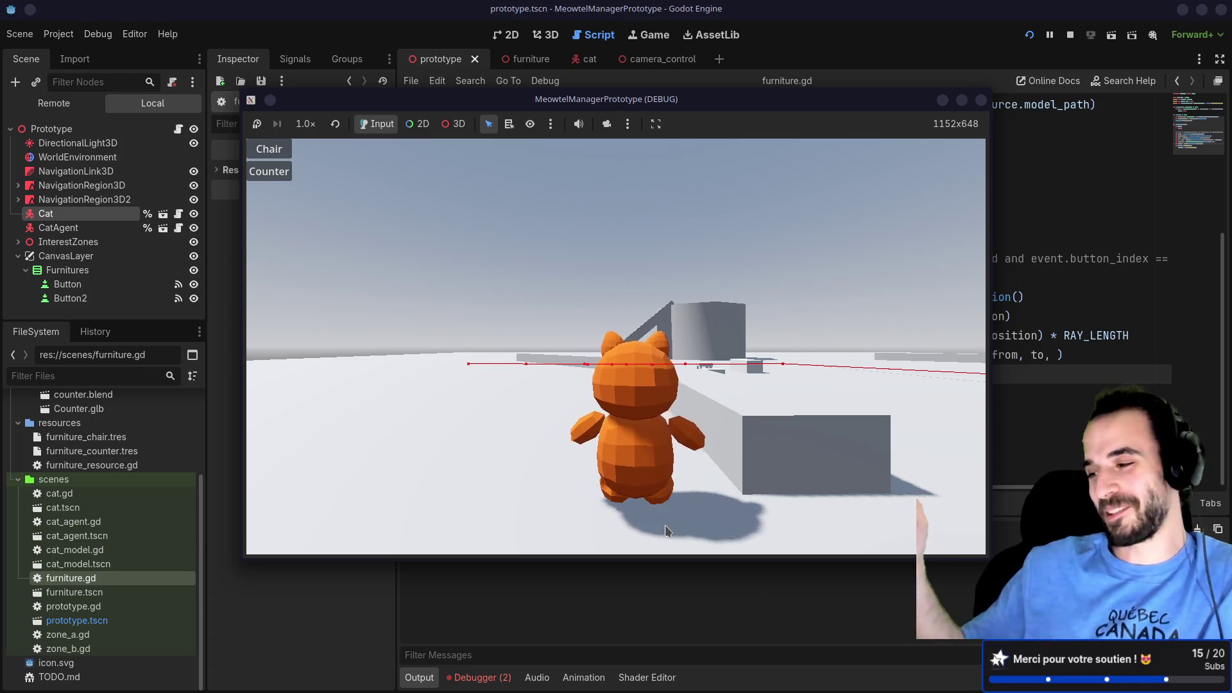
Step: Swing the camera upward, then place a chair left of the cat and a counter behind it
mouse_move(665, 525)
mouse_down()
mouse_move(602, 360)
mouse_move(689, 385)
mouse_up()
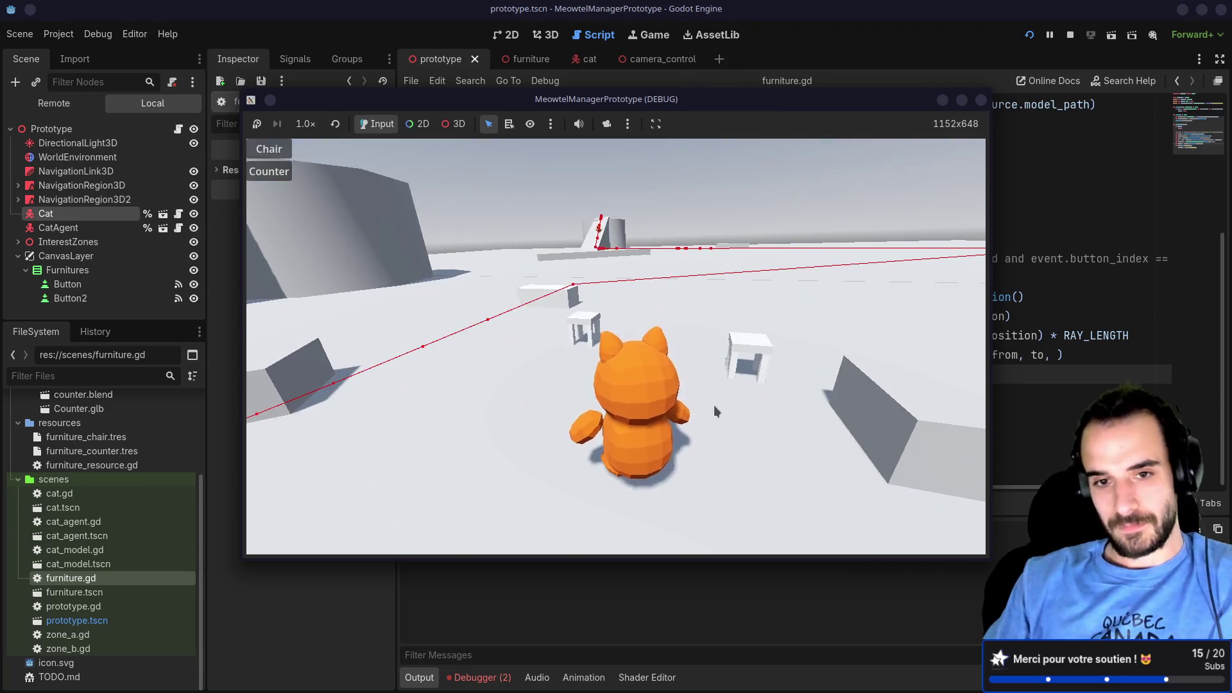
click(269, 149)
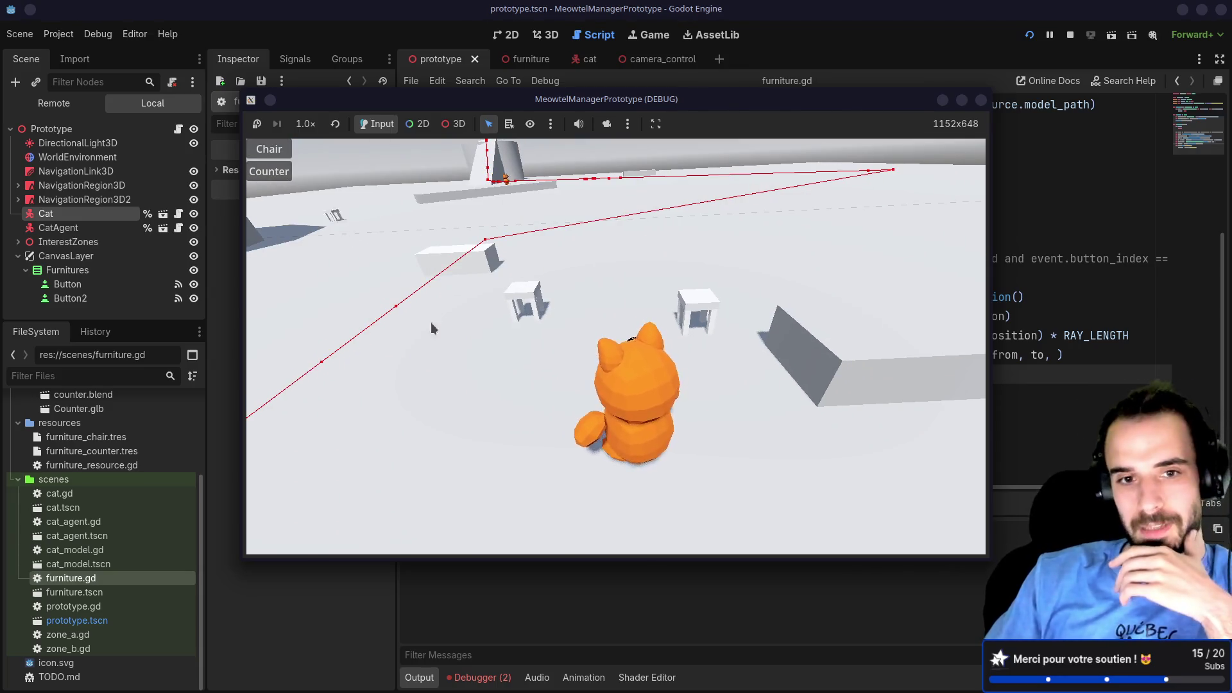
click(485, 356)
click(269, 172)
click(581, 337)
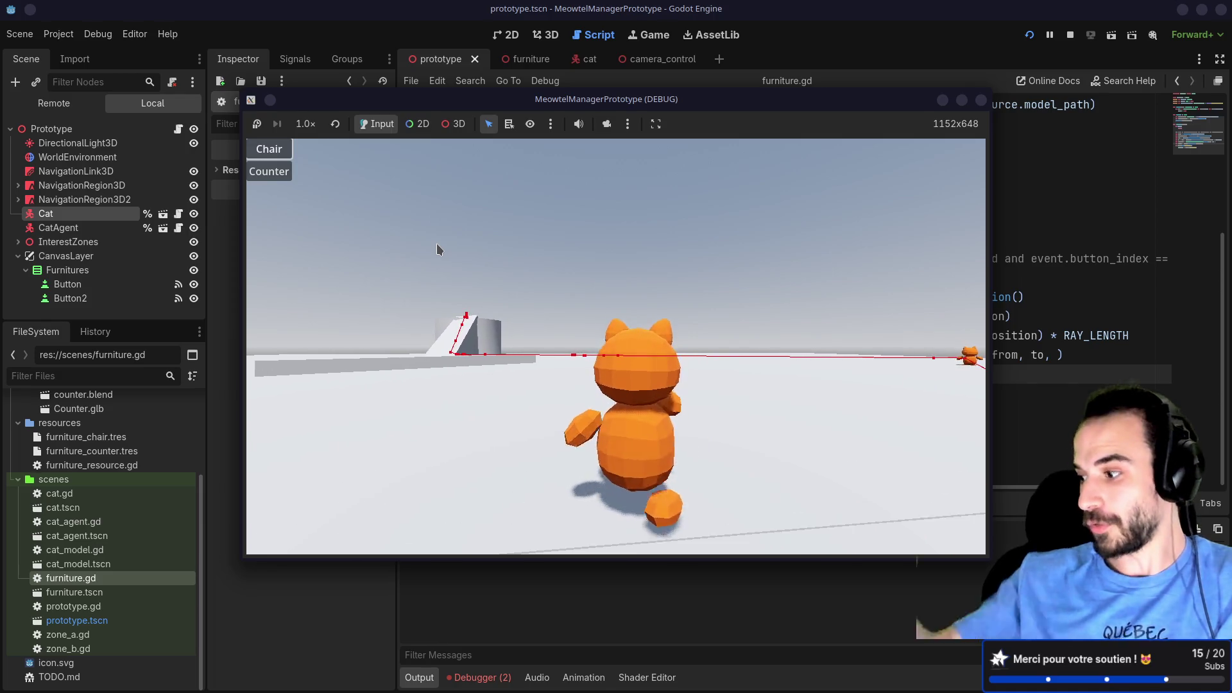
Step: Orbit the cat camera around the cat through several drags until it faces the cat's front
mouse_move(436, 244)
mouse_down()
mouse_move(459, 259)
mouse_move(316, 241)
mouse_move(334, 275)
mouse_move(322, 275)
mouse_move(426, 289)
mouse_move(453, 272)
mouse_up()
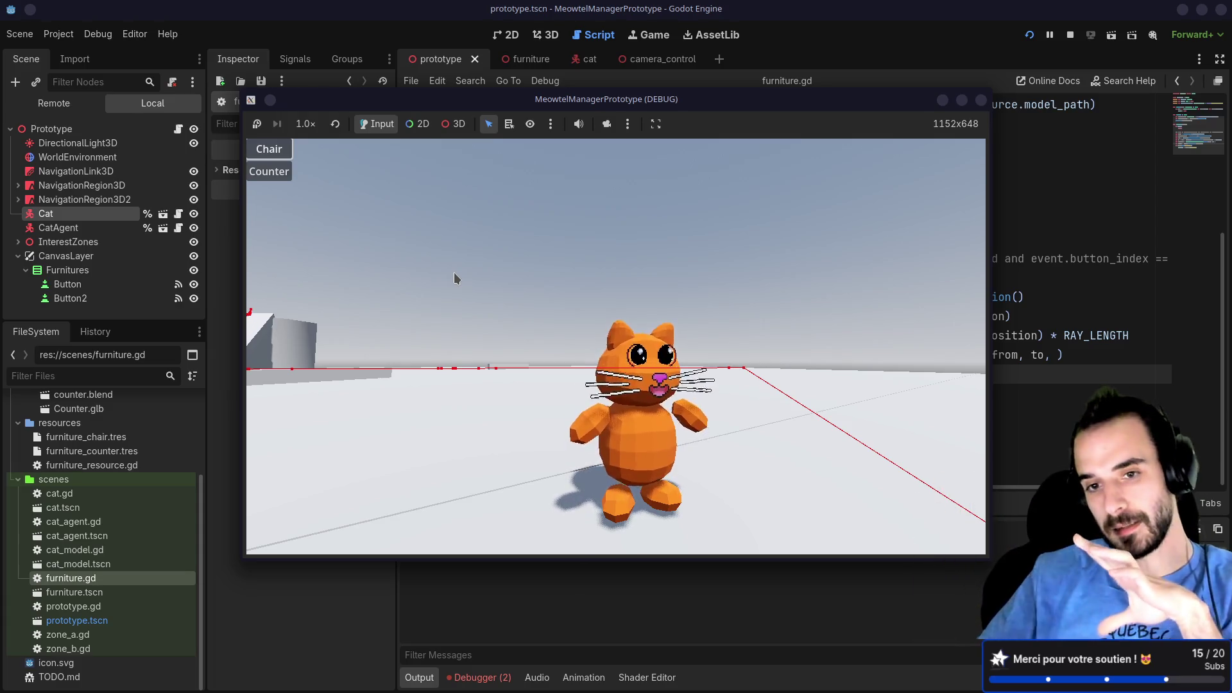
mouse_move(453, 272)
mouse_down()
mouse_move(421, 269)
mouse_move(437, 275)
mouse_up()
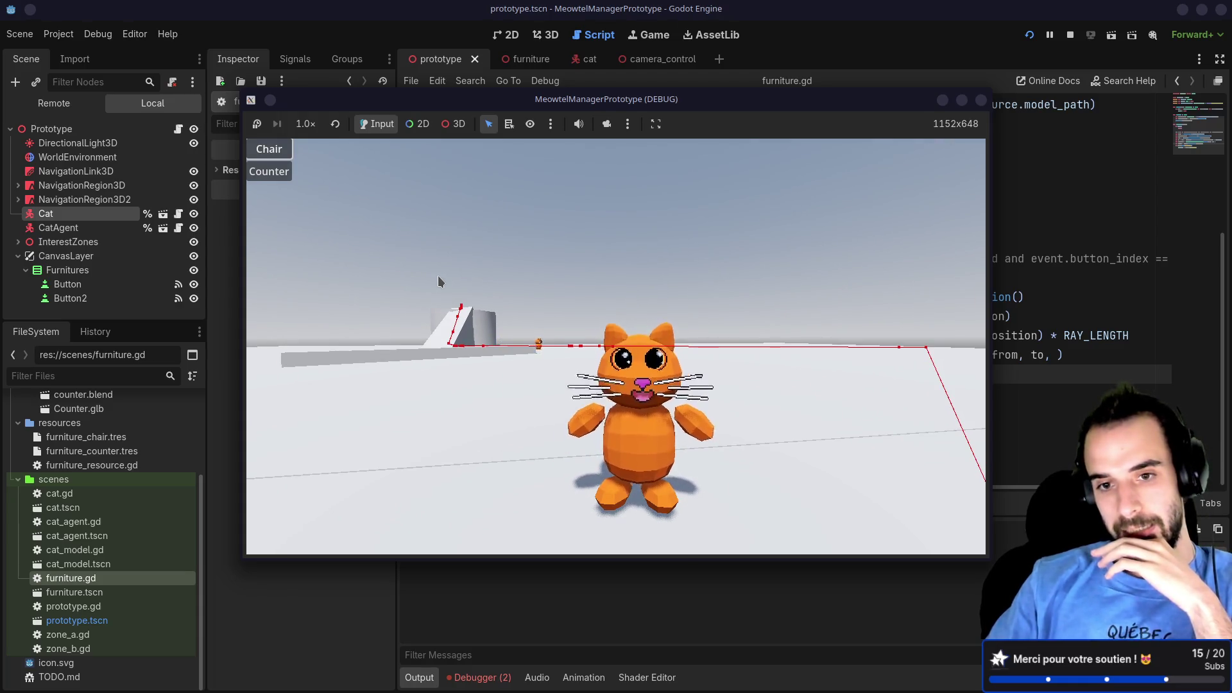
drag(437, 275, 436, 260)
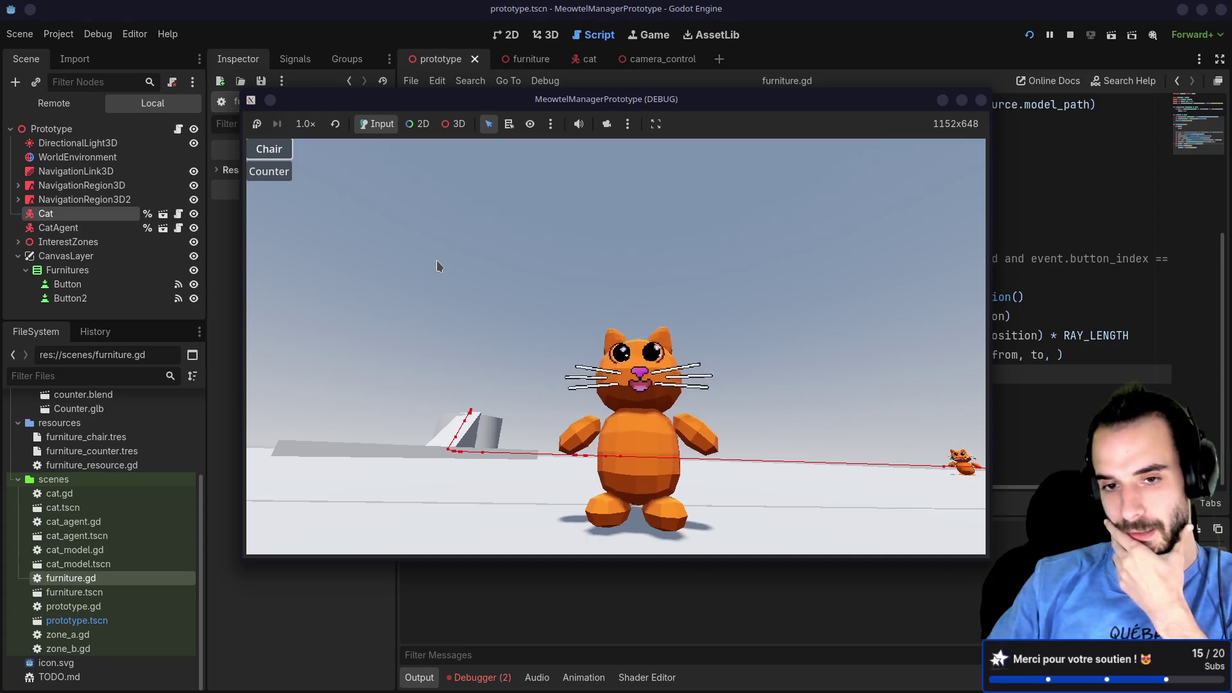
drag(436, 261, 452, 274)
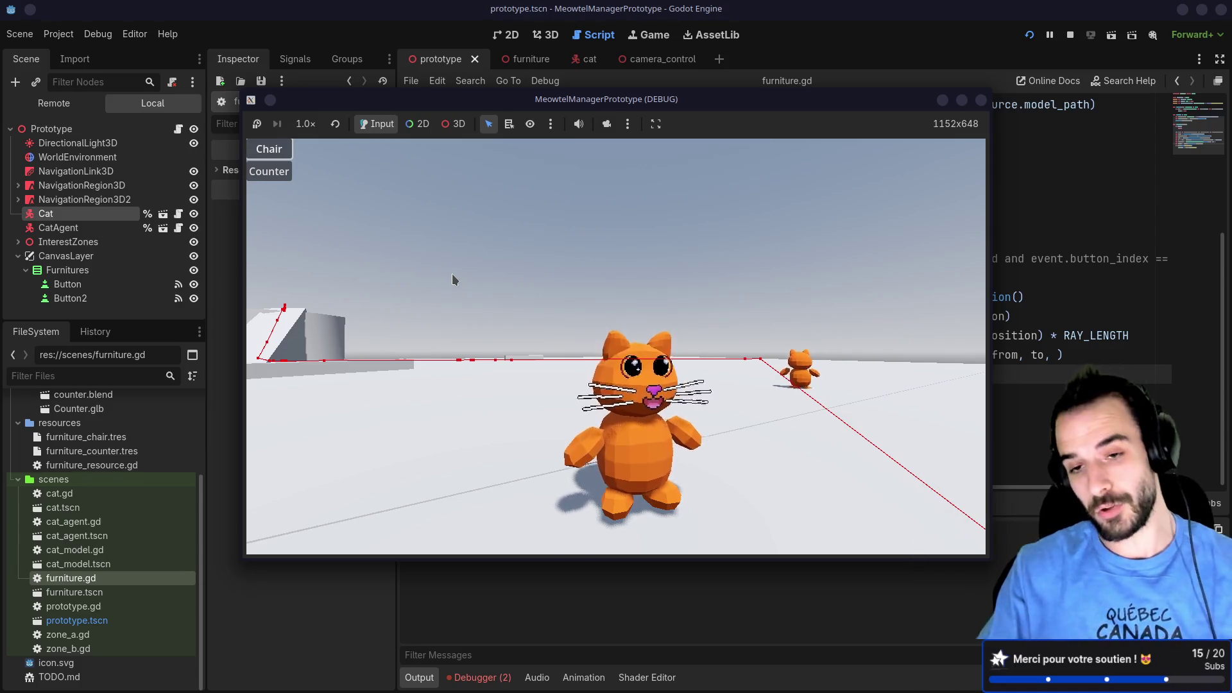
drag(452, 279, 403, 282)
mouse_move(367, 272)
mouse_down()
mouse_move(436, 316)
mouse_move(514, 330)
mouse_move(498, 338)
mouse_move(325, 305)
mouse_move(310, 311)
mouse_move(320, 331)
mouse_move(286, 336)
mouse_move(670, 337)
mouse_move(588, 345)
mouse_move(571, 317)
mouse_move(542, 316)
mouse_move(564, 332)
mouse_move(658, 329)
mouse_up()
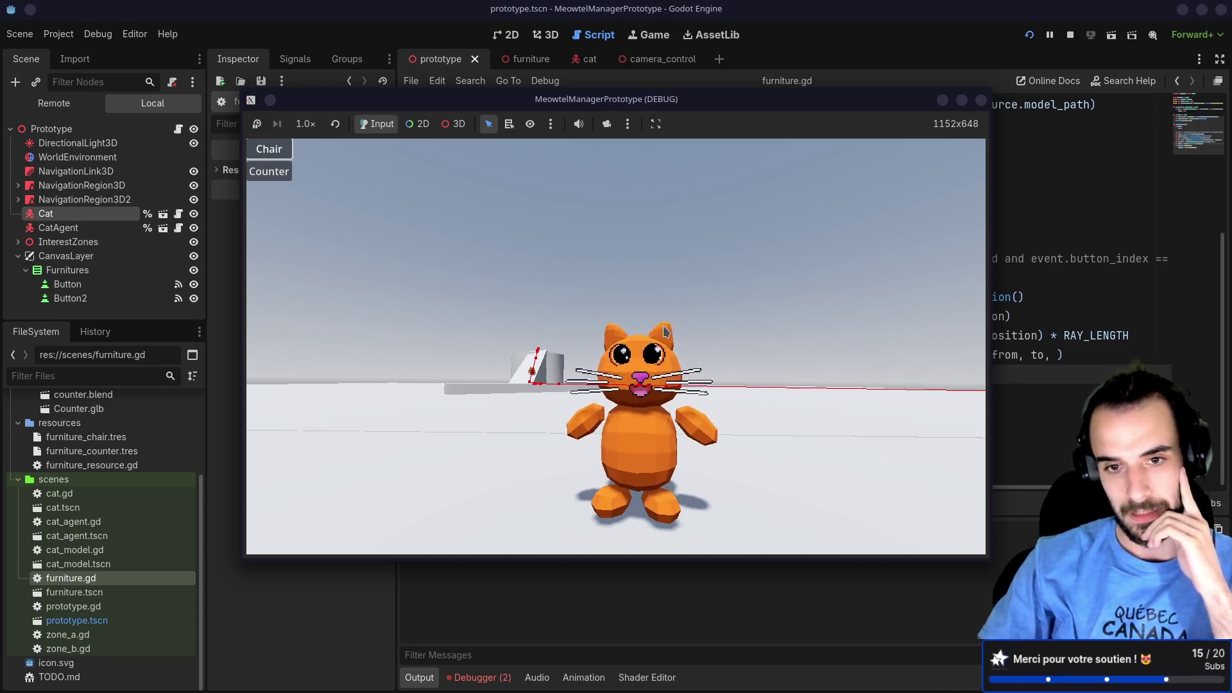
Step: Switch to Blender and begin opening a recent file, cancelling the first save-changes prompt
key(alt+Tab)
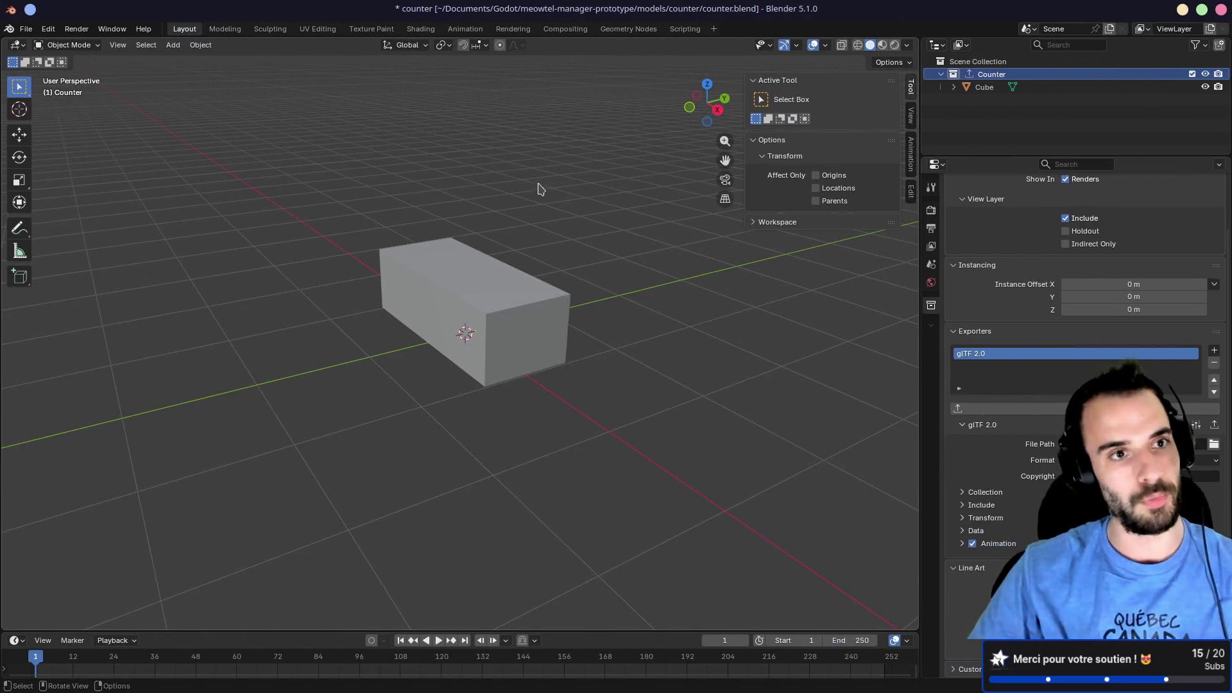
click(27, 30)
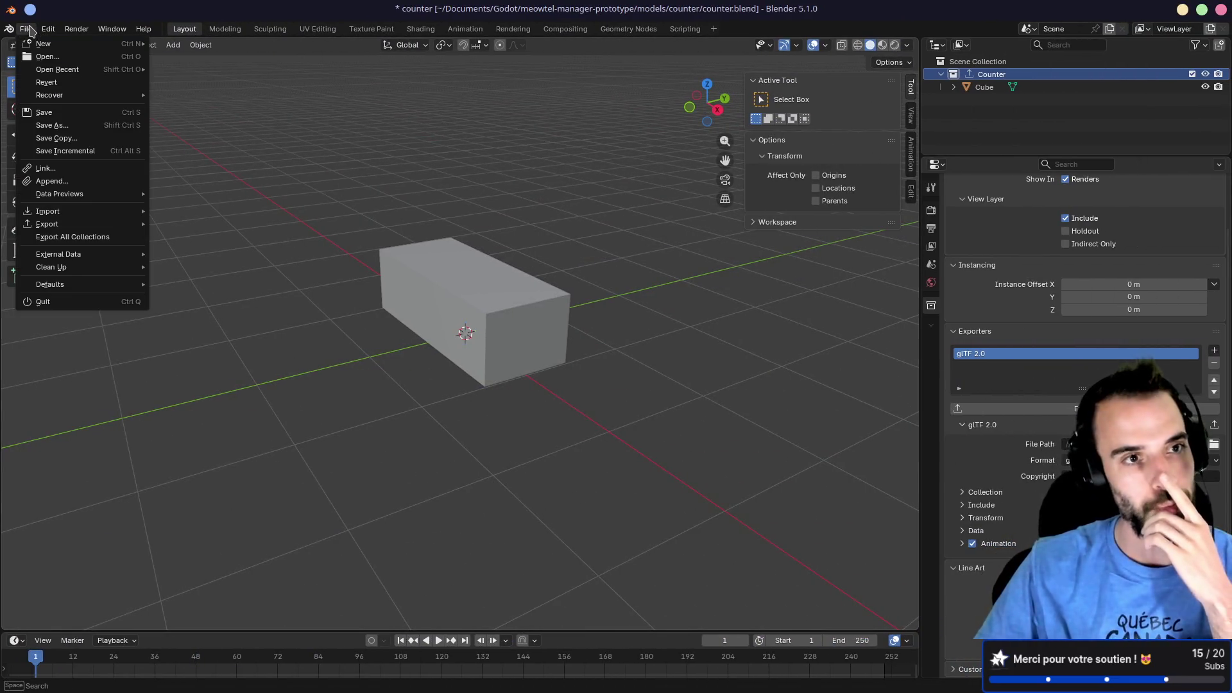
mouse_move(56, 67)
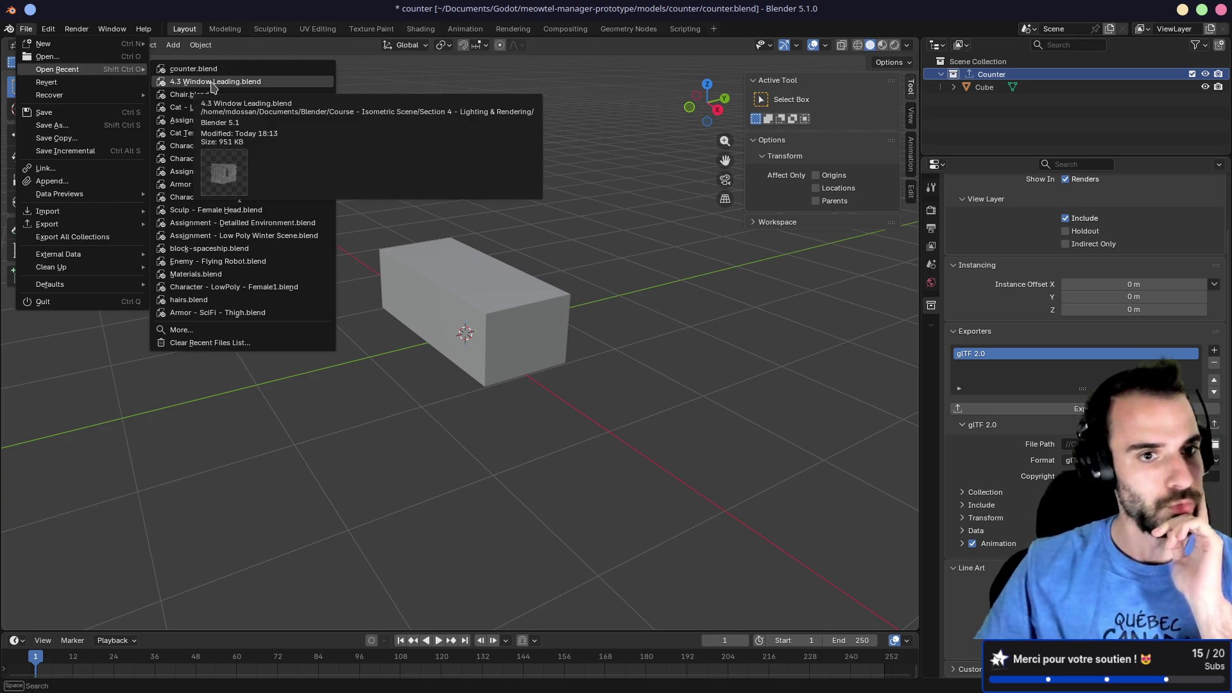
click(212, 81)
key(Escape)
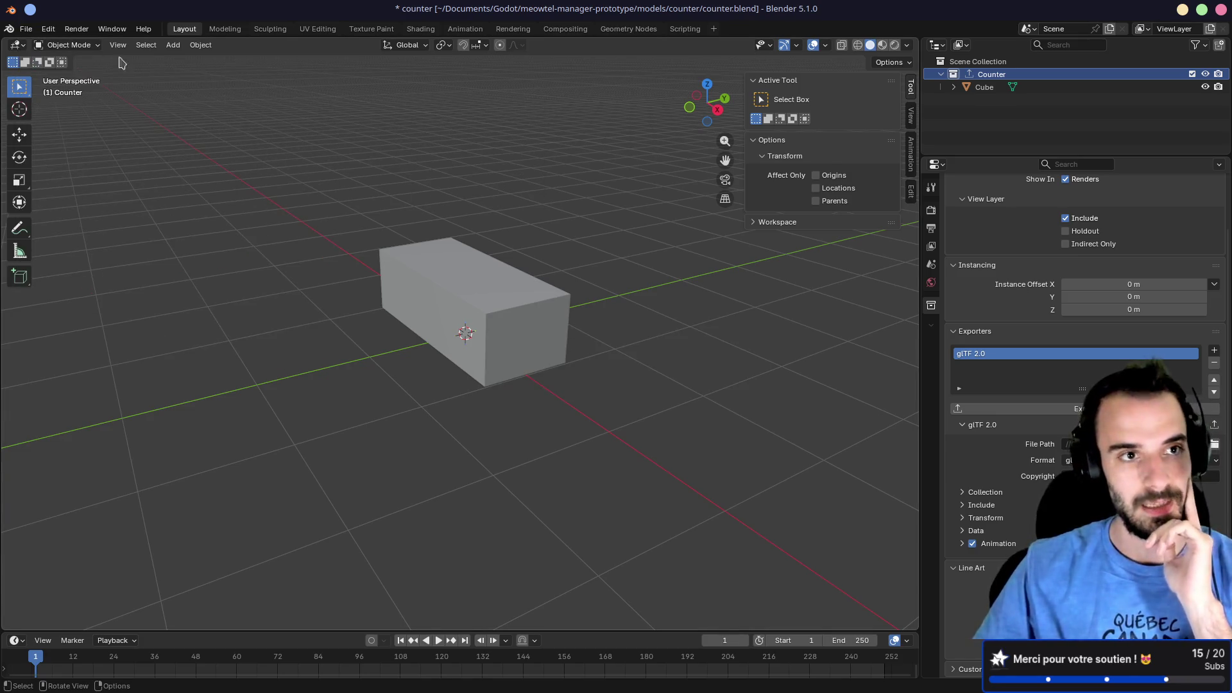
Step: Open Assignment - Low Poly Character.blend from recent files, saving the counter model first
click(26, 29)
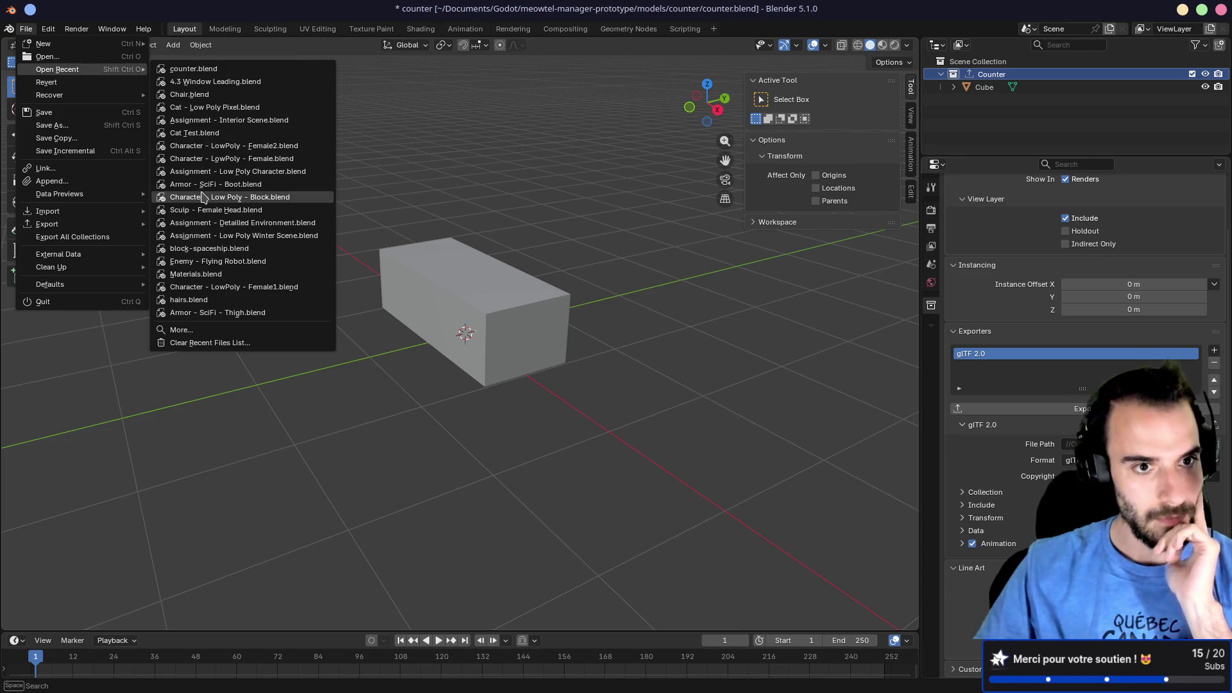
key(Escape)
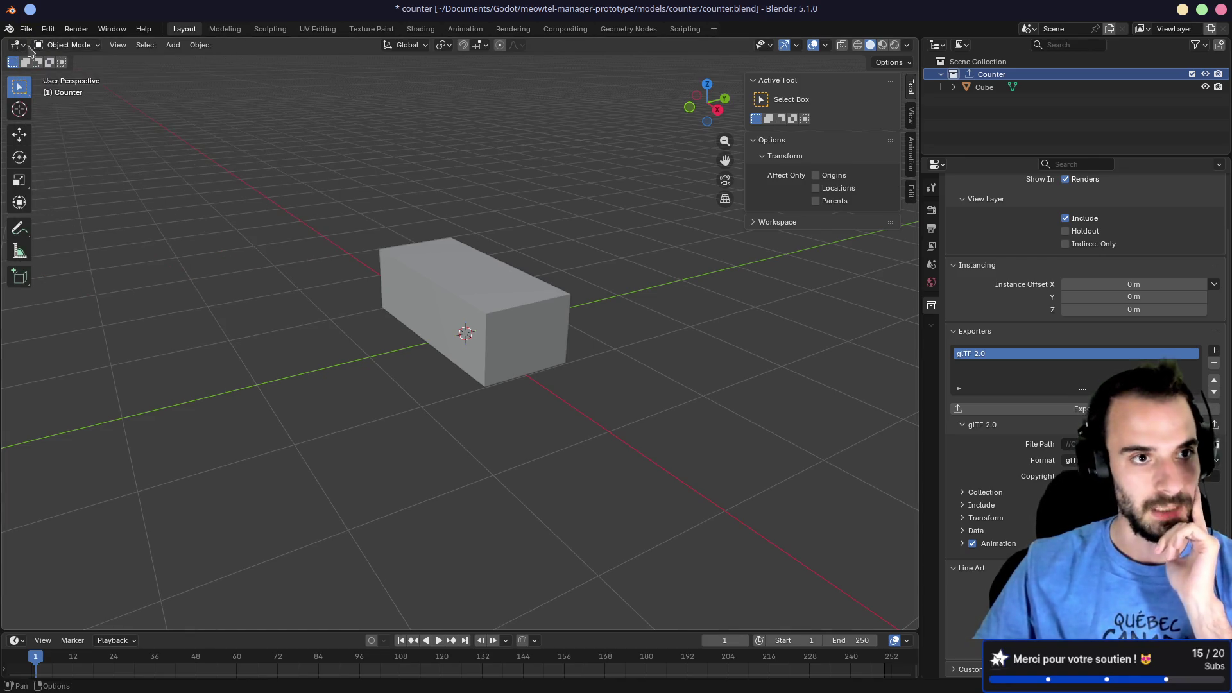
click(26, 28)
mouse_move(64, 69)
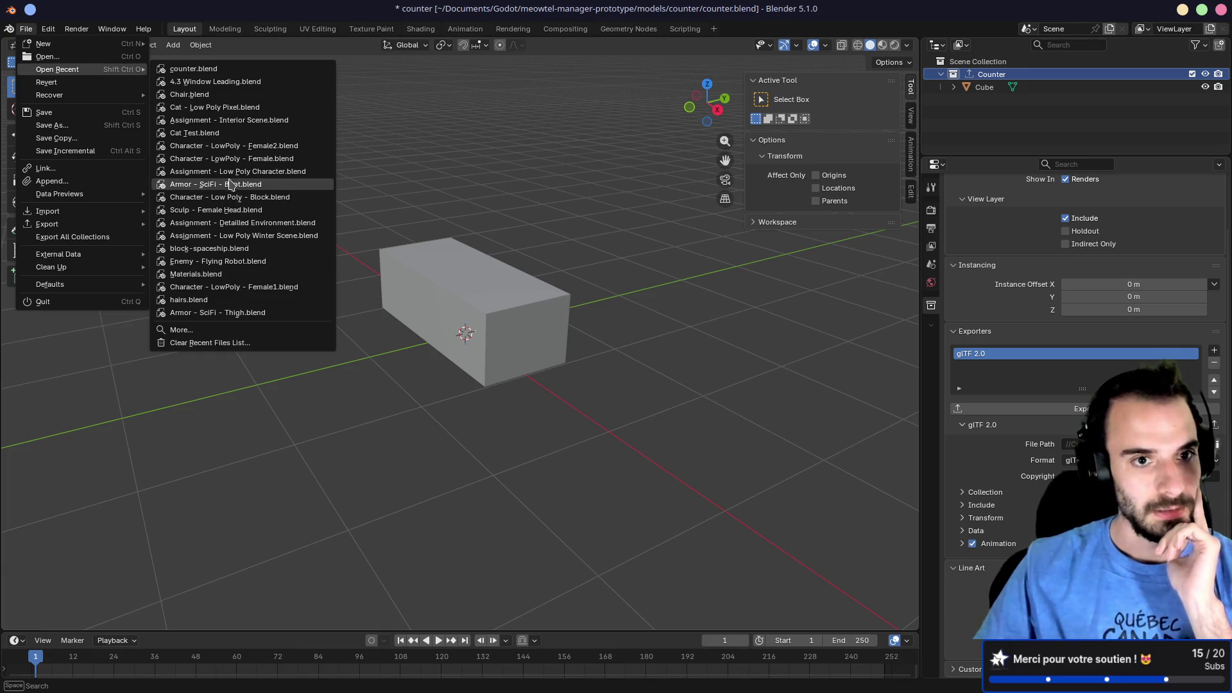
click(233, 172)
click(701, 380)
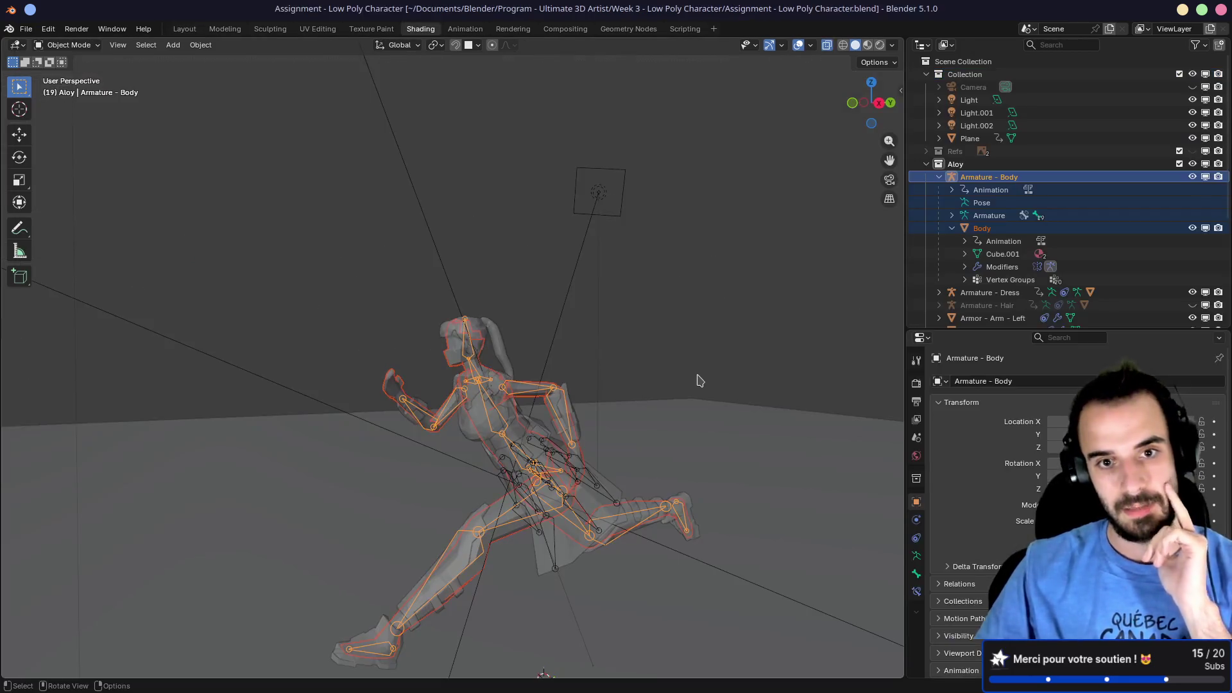
Step: Switch viewport shading to Material Preview, then Rendered, and zoom in on the character
click(868, 44)
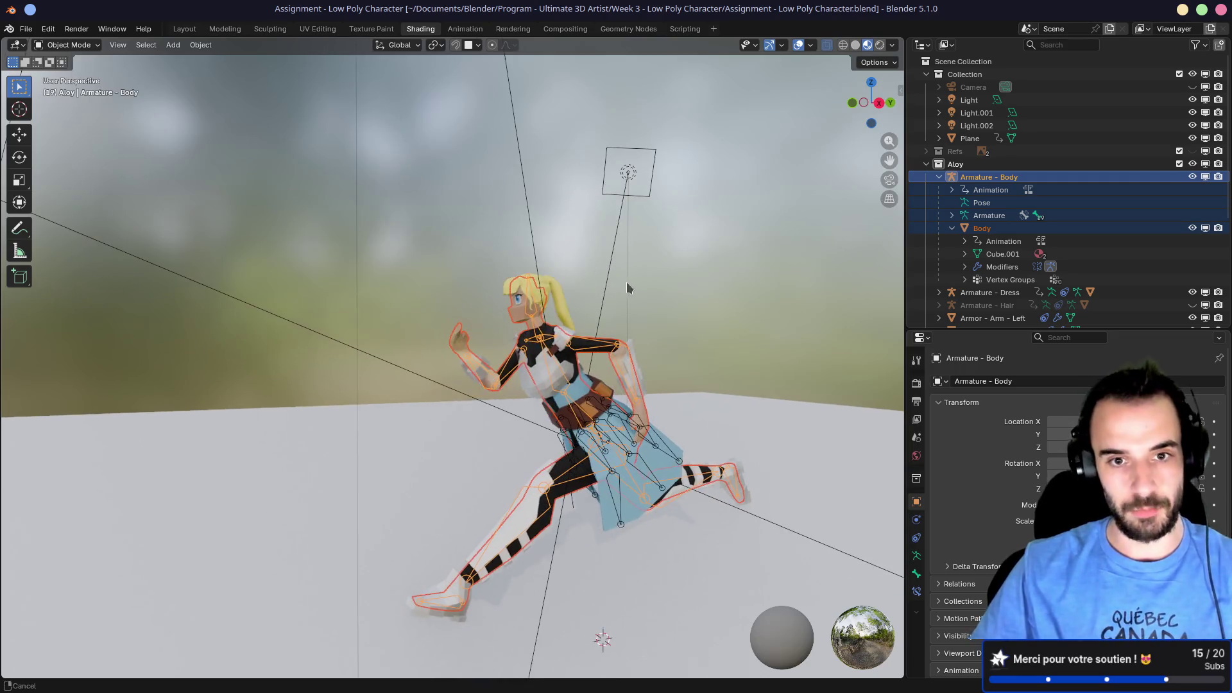
click(880, 44)
scroll(536, 322, up, 5)
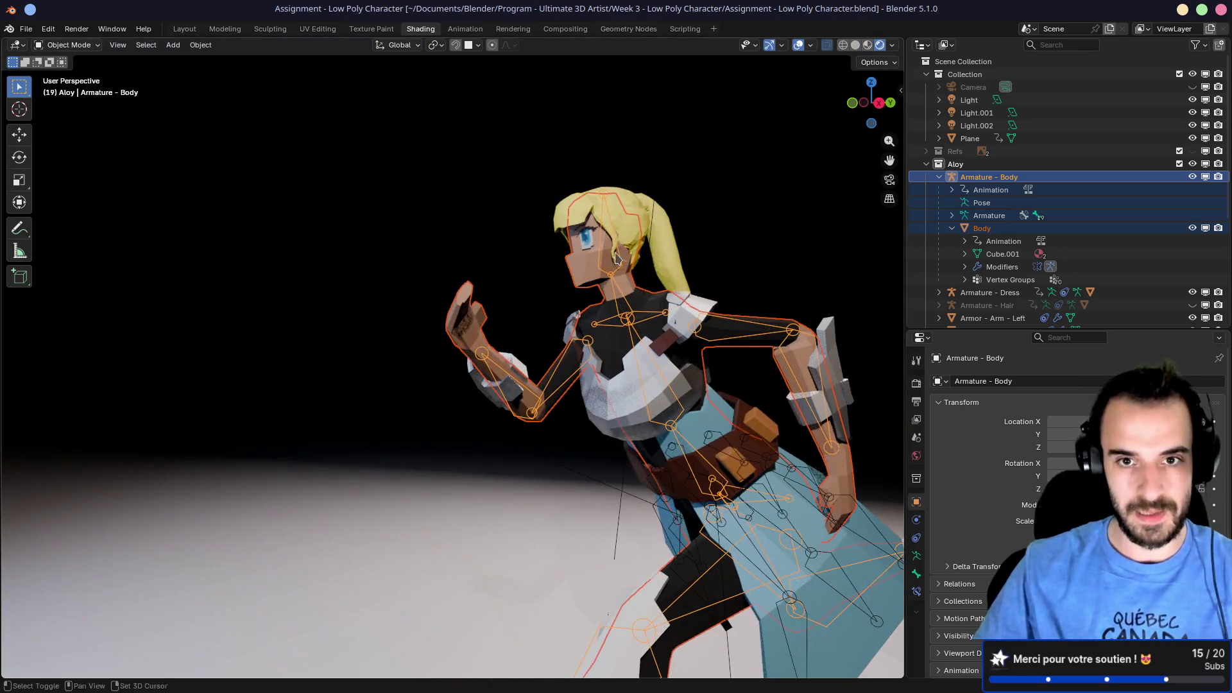
scroll(594, 336, up, 4)
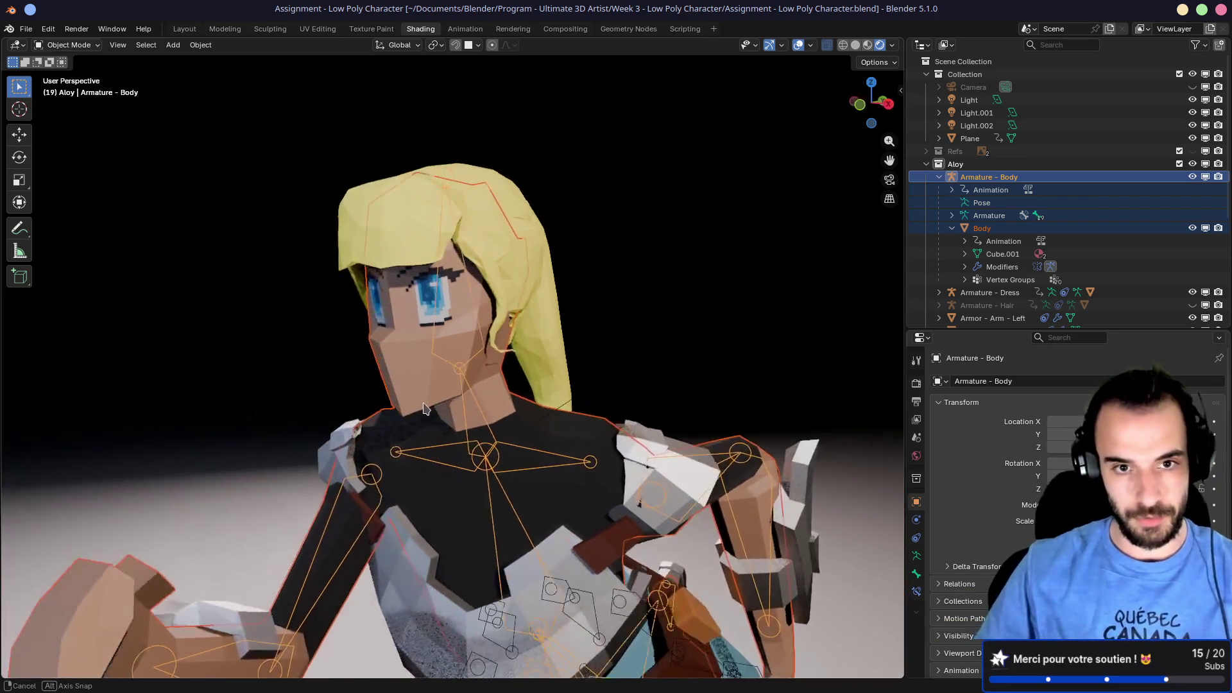
Step: Play the character's running animation and orbit the view to see it from behind
key(space)
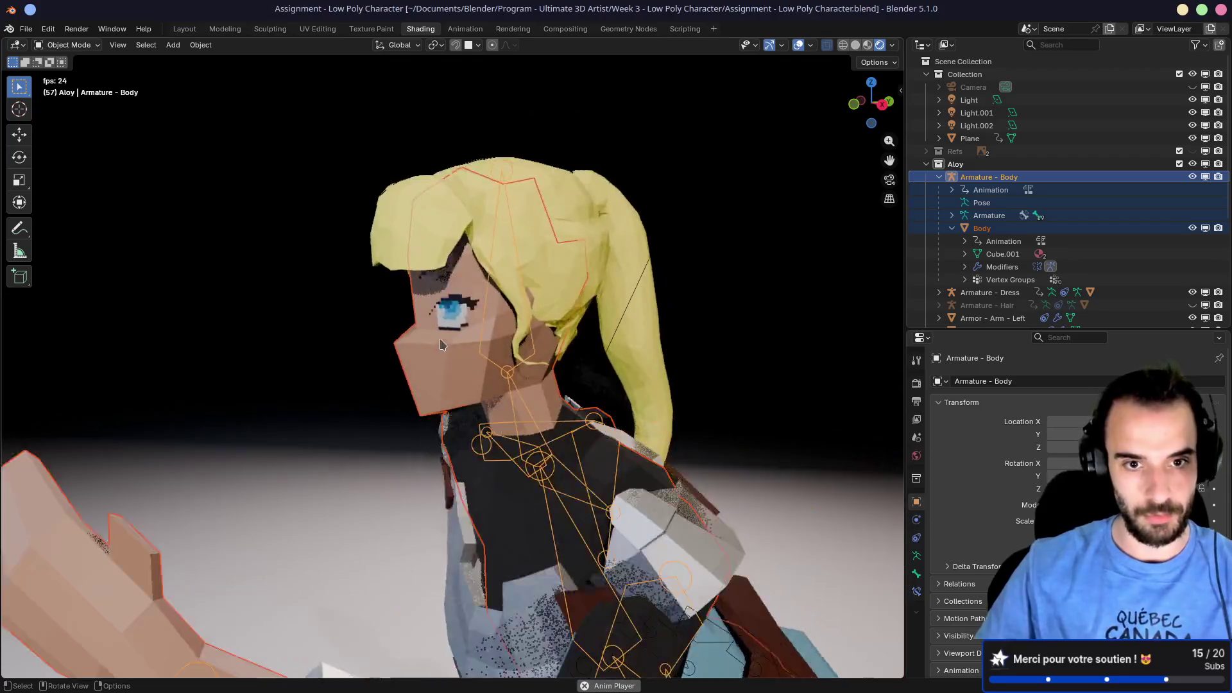
scroll(449, 378, down, 8)
mouse_move(475, 389)
mouse_down()
mouse_move(559, 403)
mouse_move(685, 385)
mouse_move(555, 389)
mouse_up()
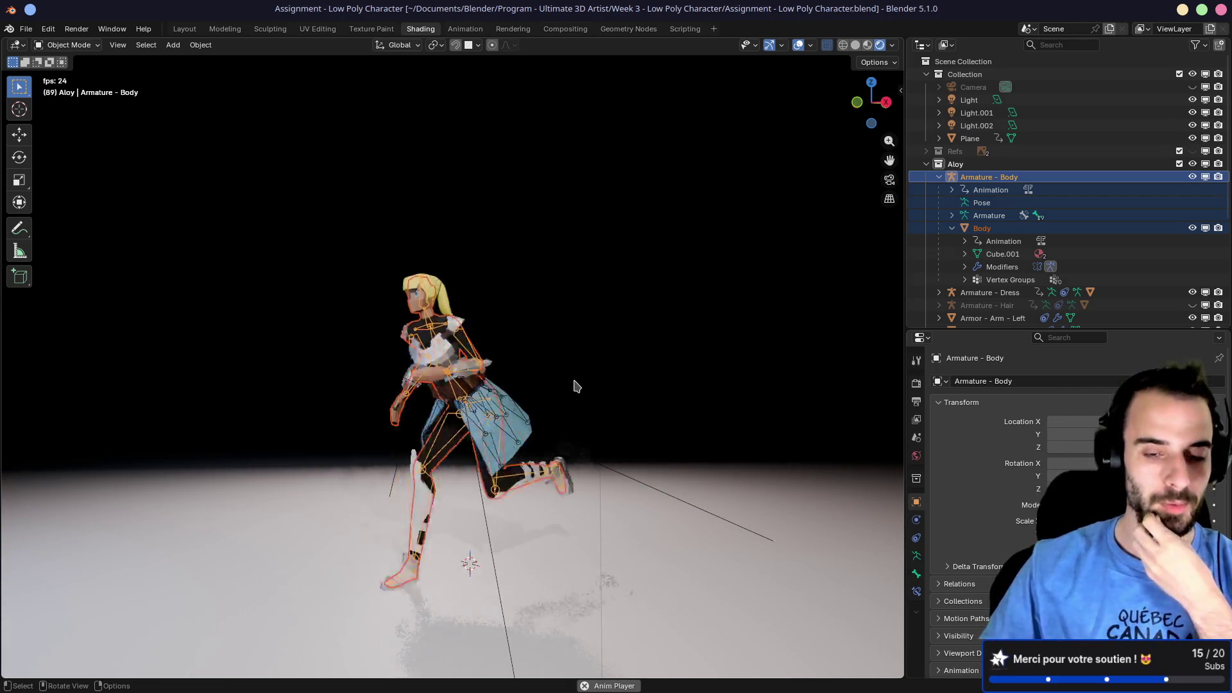
drag(605, 350, 462, 332)
Step: Open Character - LowPoly - Female1.blend from the recent files list
click(26, 29)
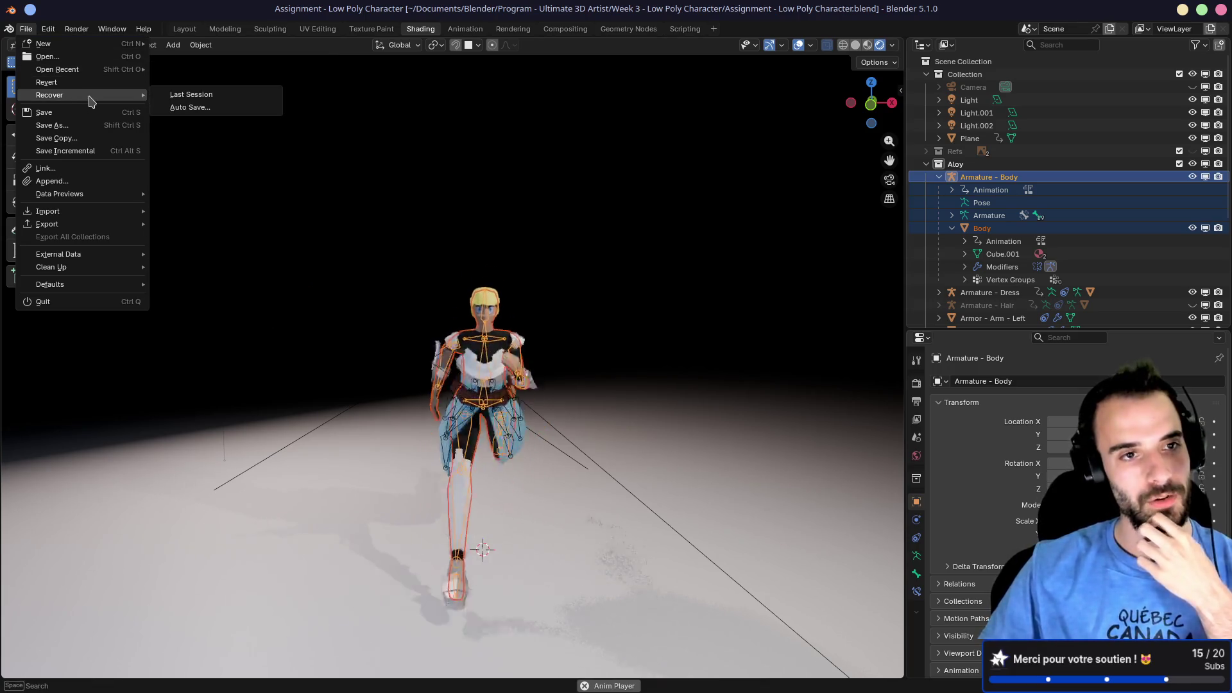
mouse_move(98, 69)
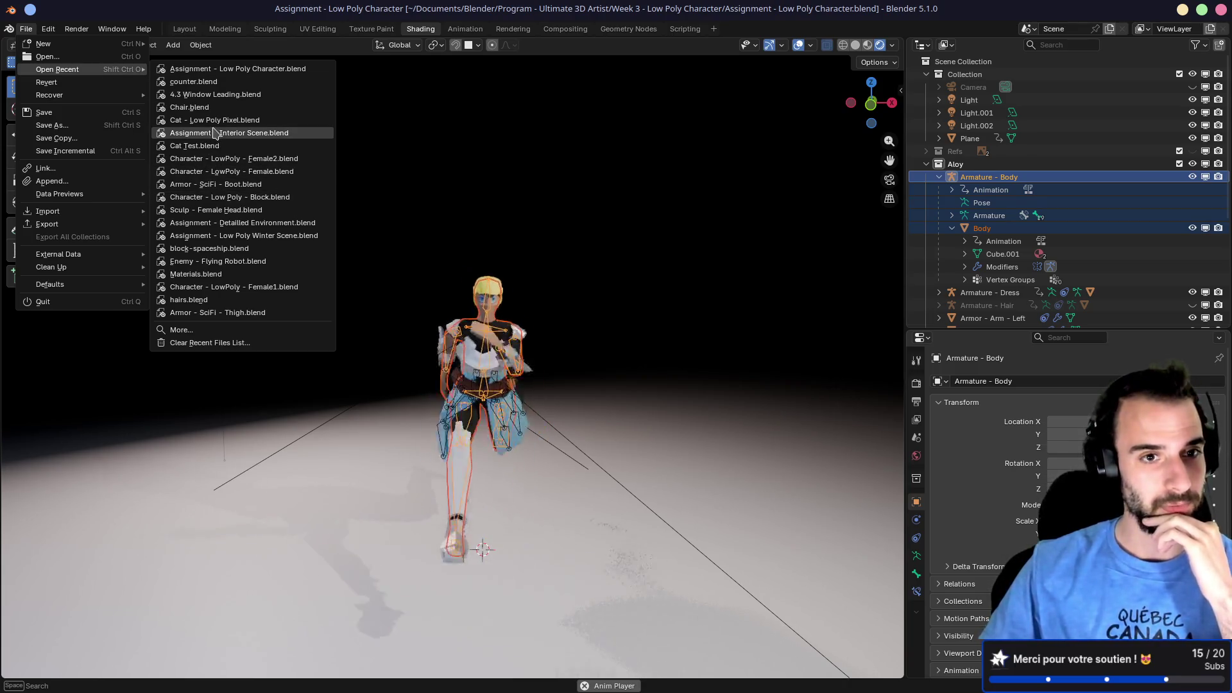
mouse_move(216, 134)
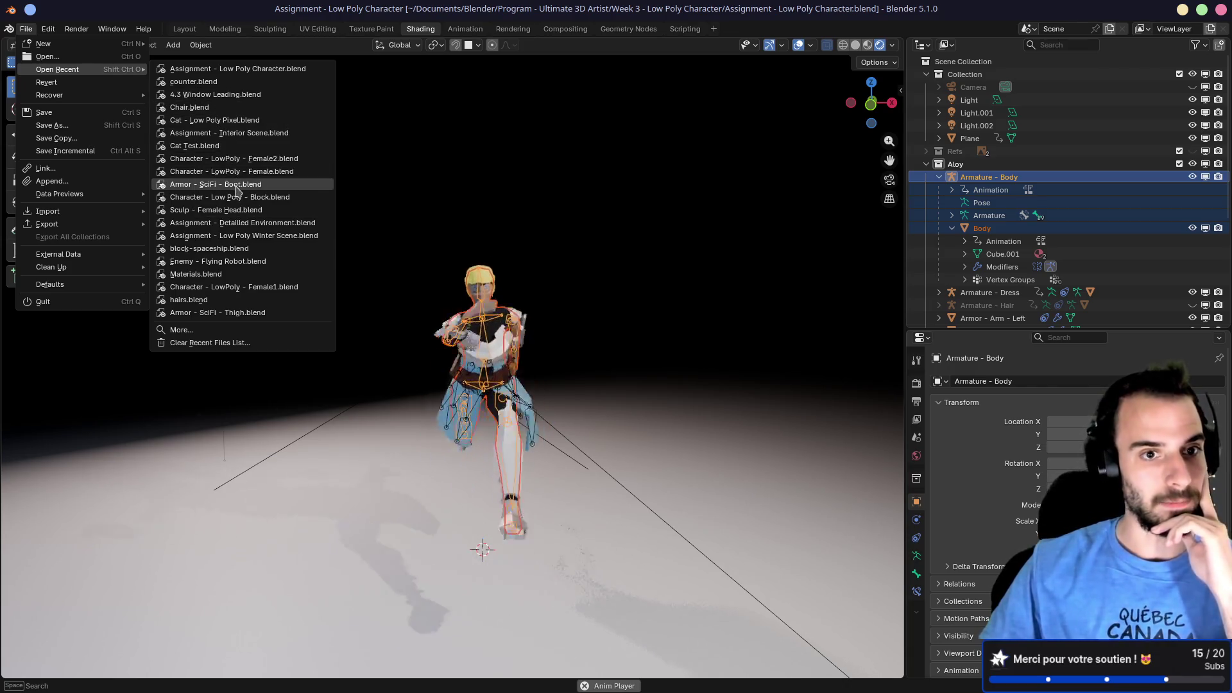
mouse_move(236, 203)
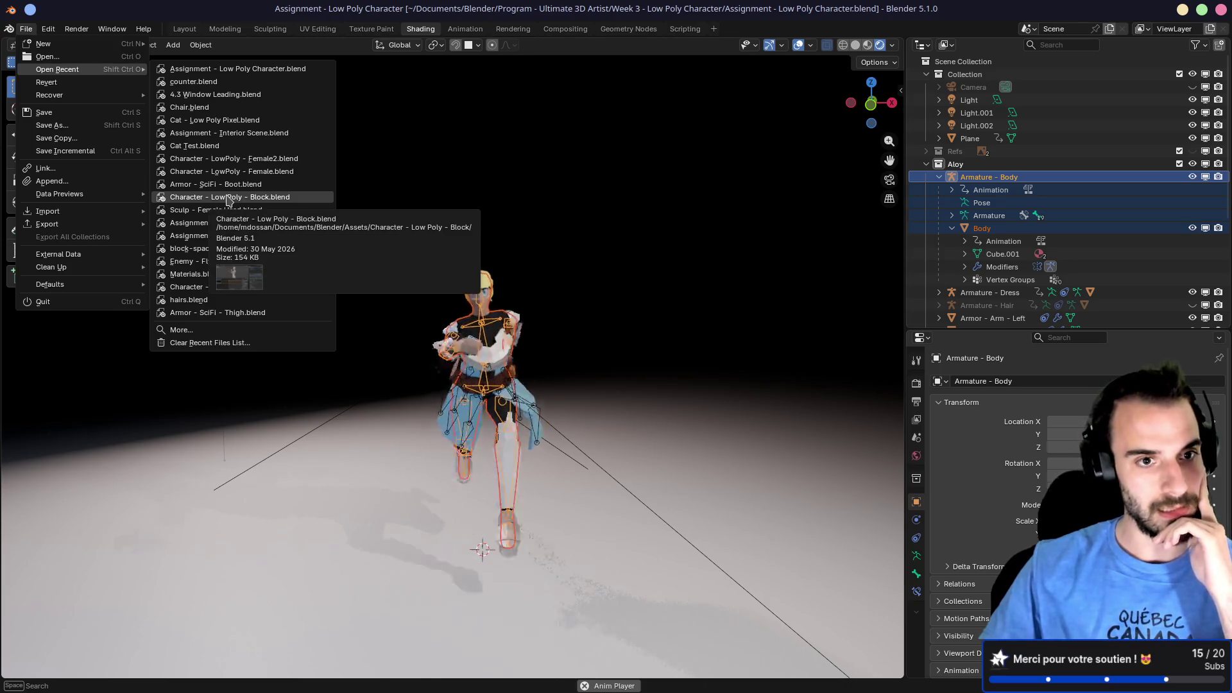
mouse_move(233, 235)
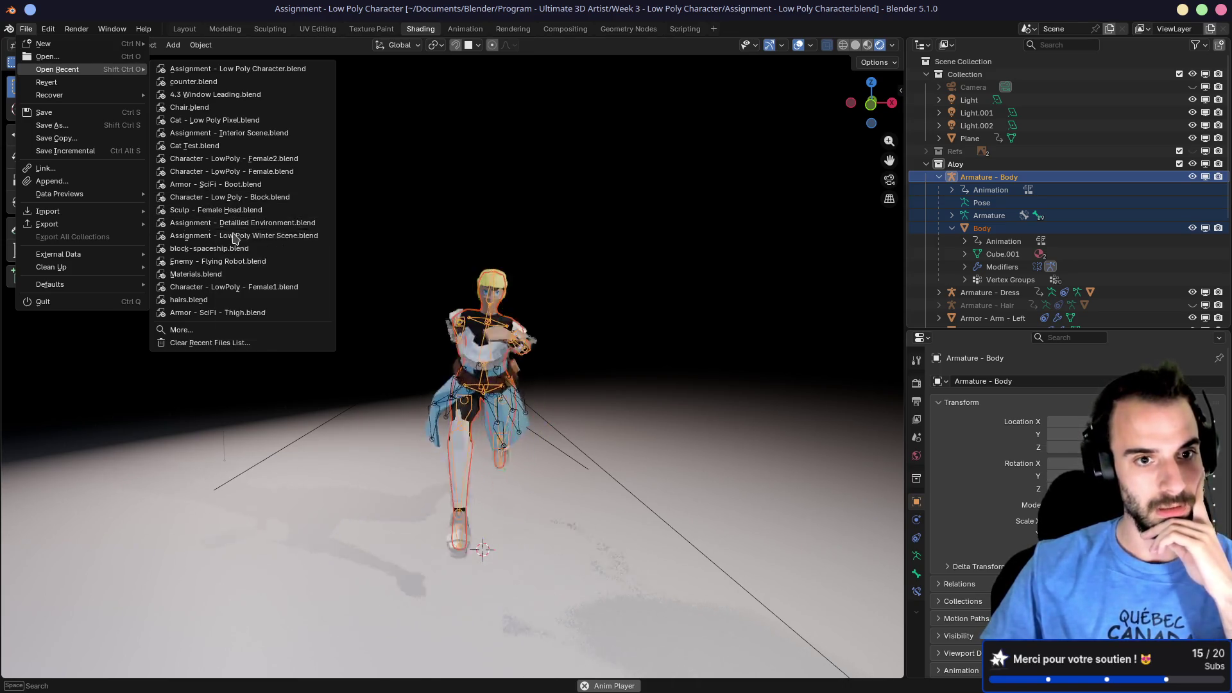
mouse_move(224, 283)
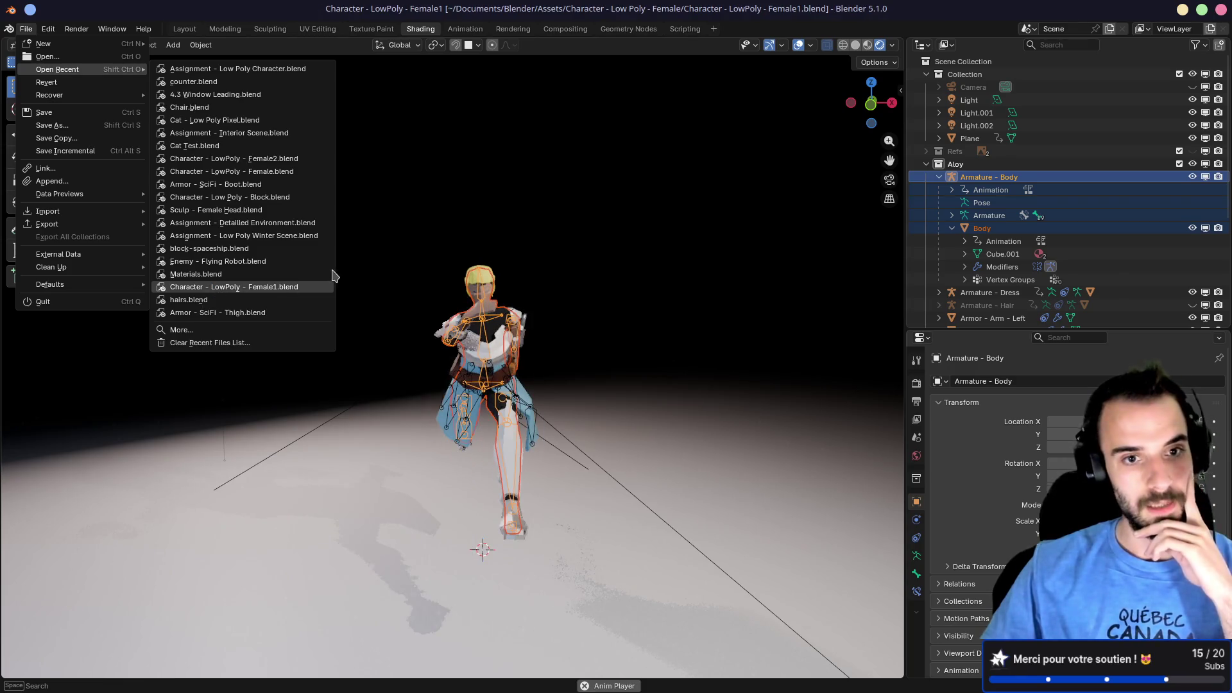
click(332, 286)
Step: Orbit and zoom to a three-quarter view of the armored character on the crate
mouse_move(557, 223)
mouse_down()
mouse_move(702, 226)
mouse_move(527, 264)
mouse_up()
scroll(528, 264, up, 3)
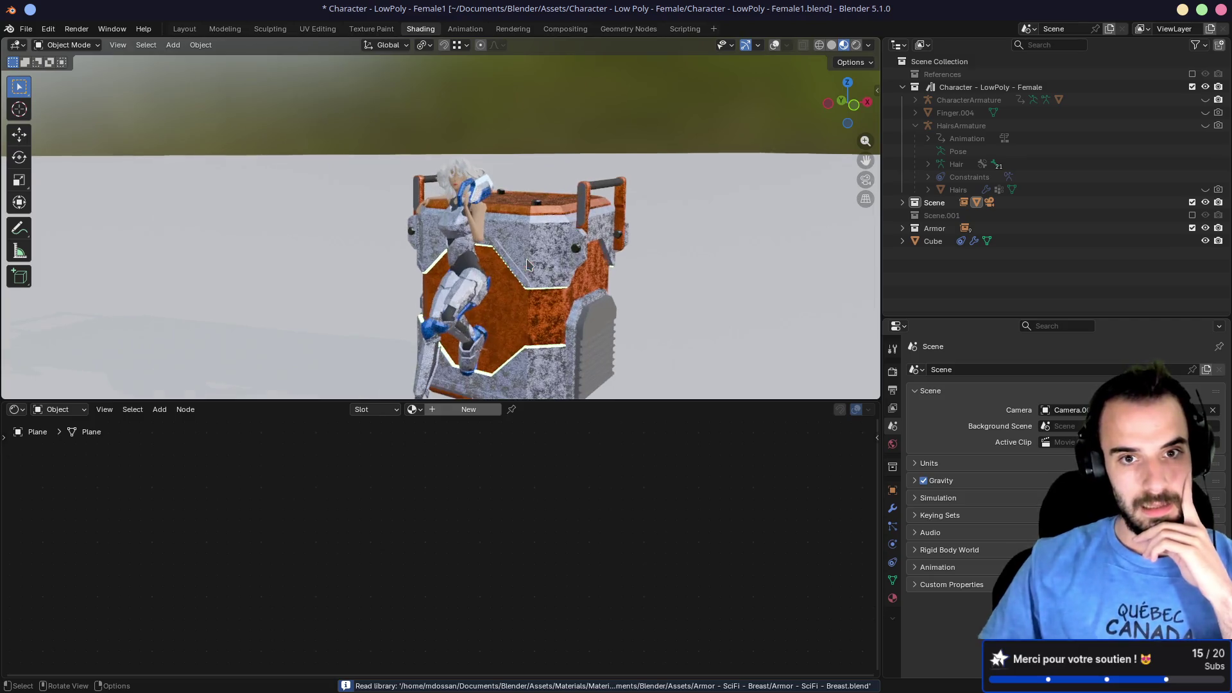
mouse_move(660, 220)
mouse_down()
mouse_move(738, 221)
mouse_move(641, 210)
mouse_move(552, 250)
mouse_move(478, 215)
mouse_up()
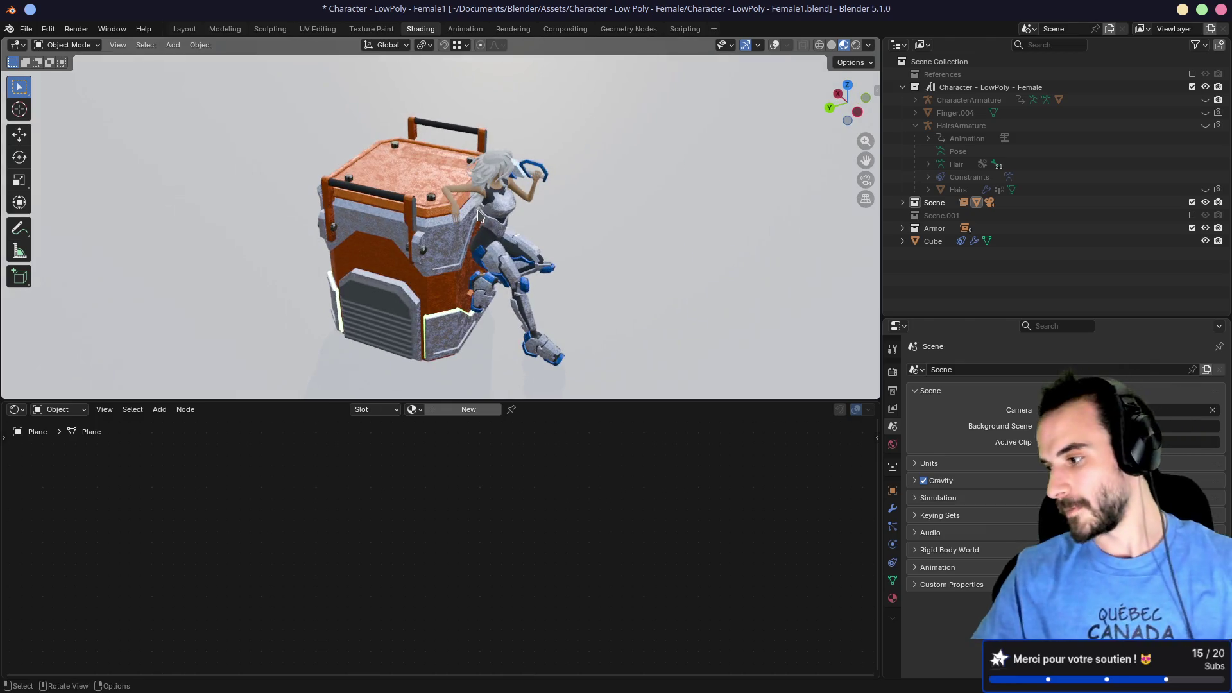
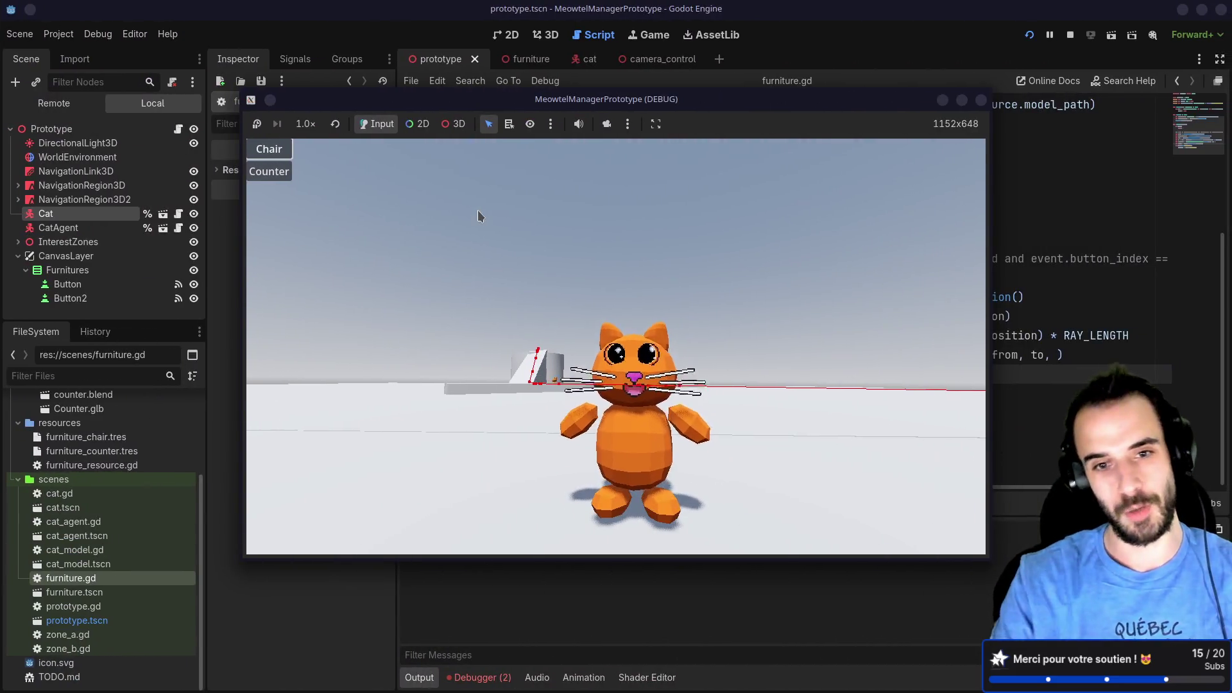
Step: Orbit the running game's camera behind the cat, then bring the Blender project forward
mouse_move(478, 210)
mouse_down()
mouse_move(514, 211)
mouse_move(556, 254)
mouse_move(445, 255)
mouse_up()
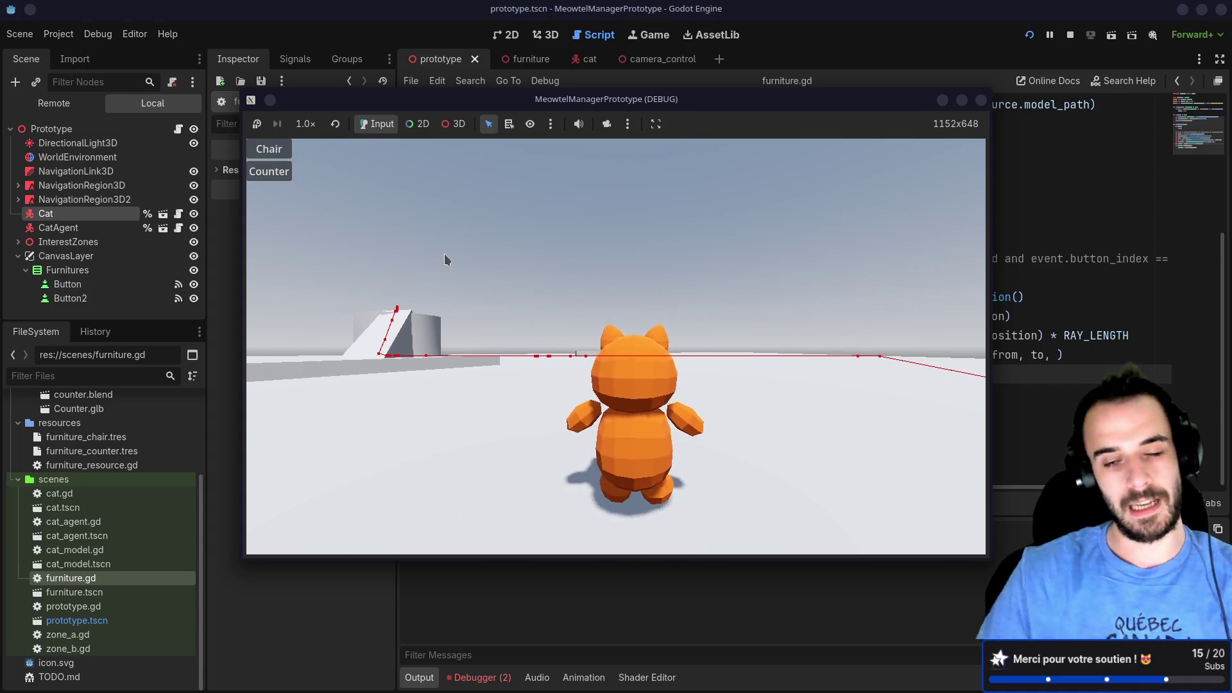
key(alt+Tab)
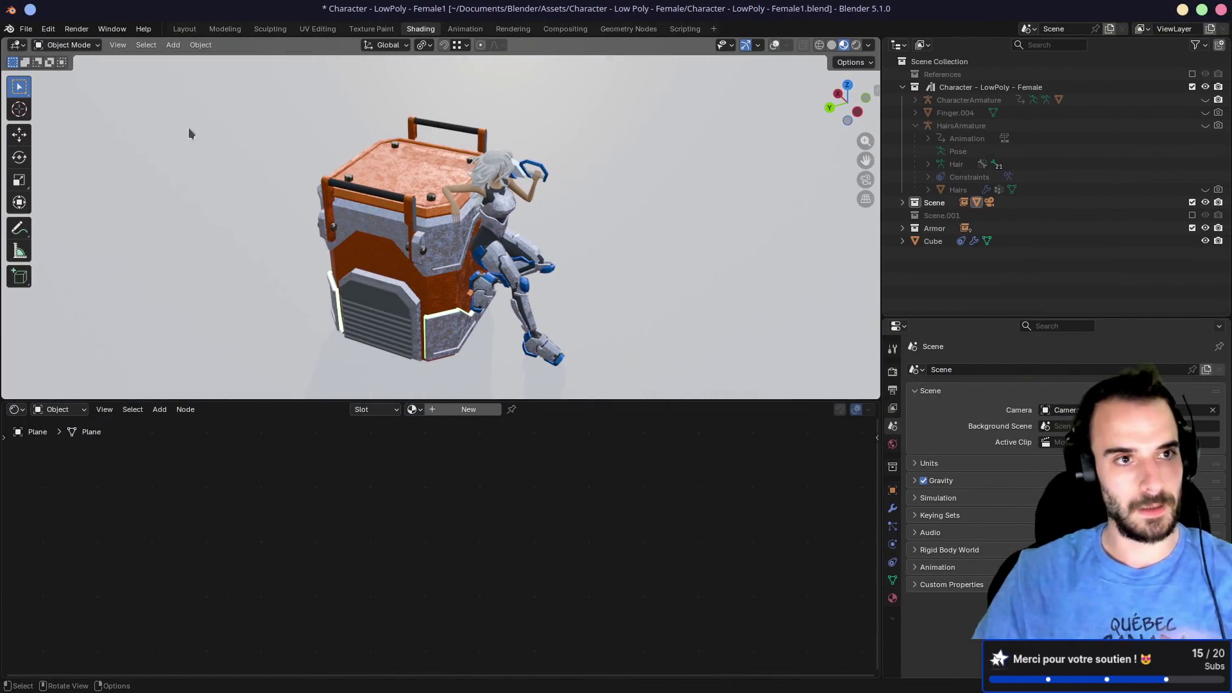
Step: Save the low-poly character file and open 4.3 Window Leading.blend from recent files
click(27, 33)
mouse_move(61, 70)
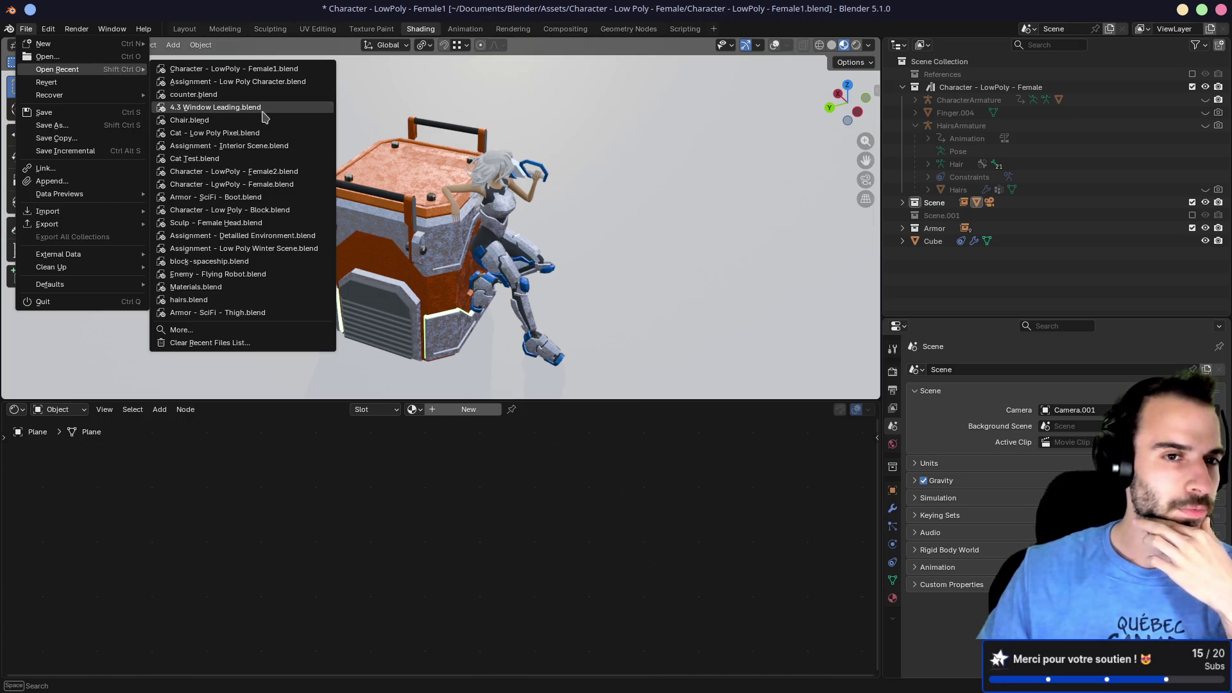
click(260, 108)
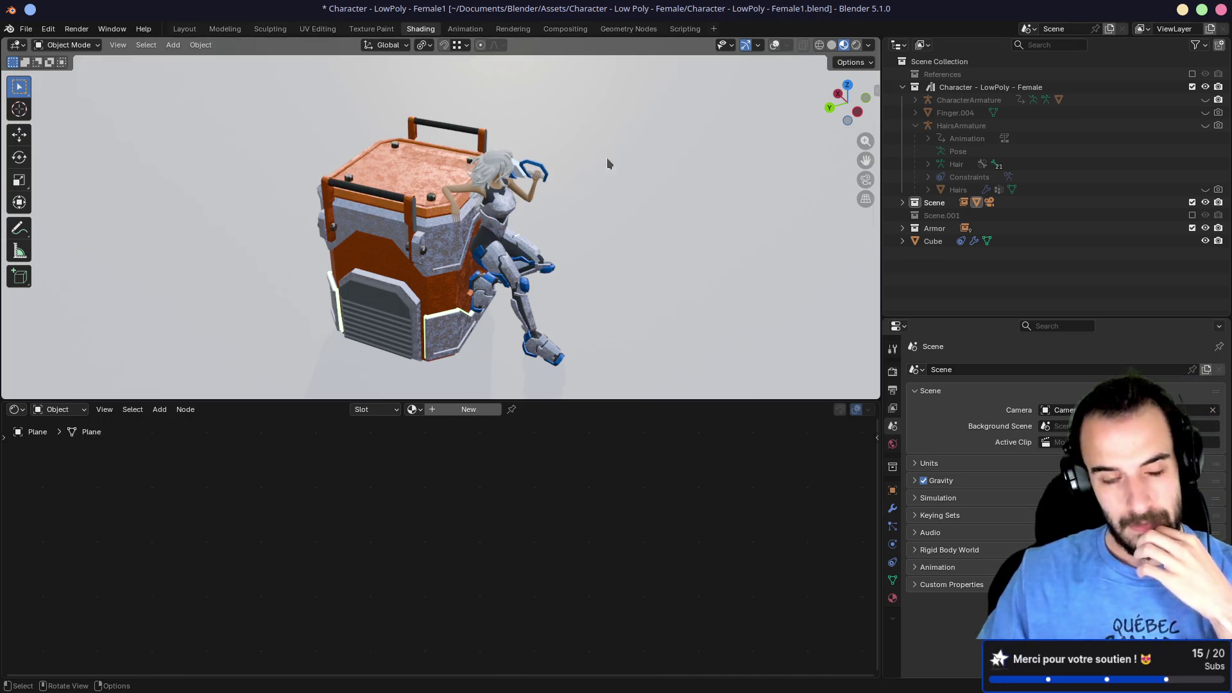
click(26, 29)
mouse_move(71, 70)
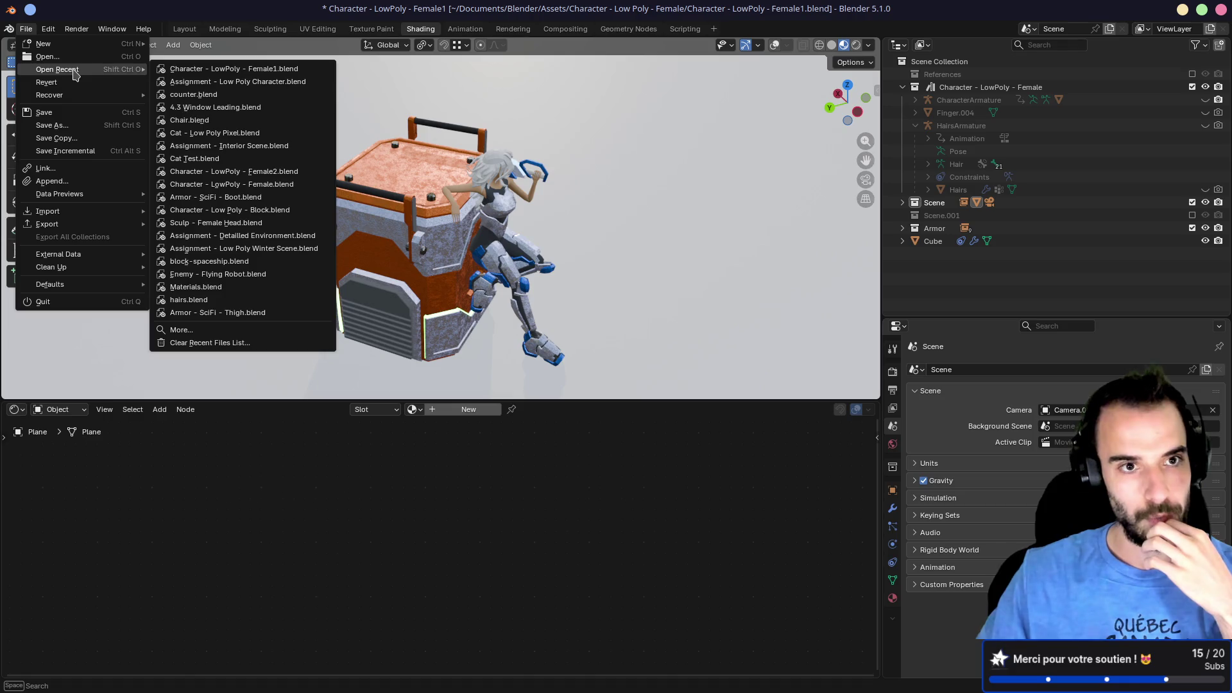
click(224, 109)
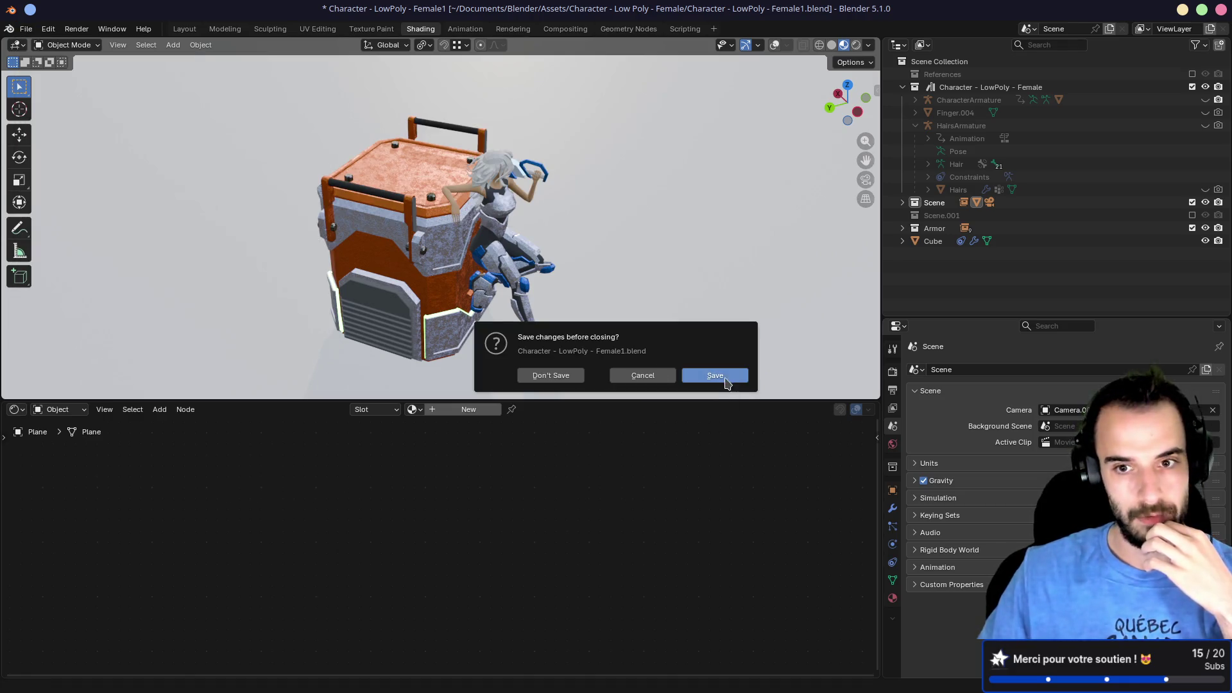
click(729, 383)
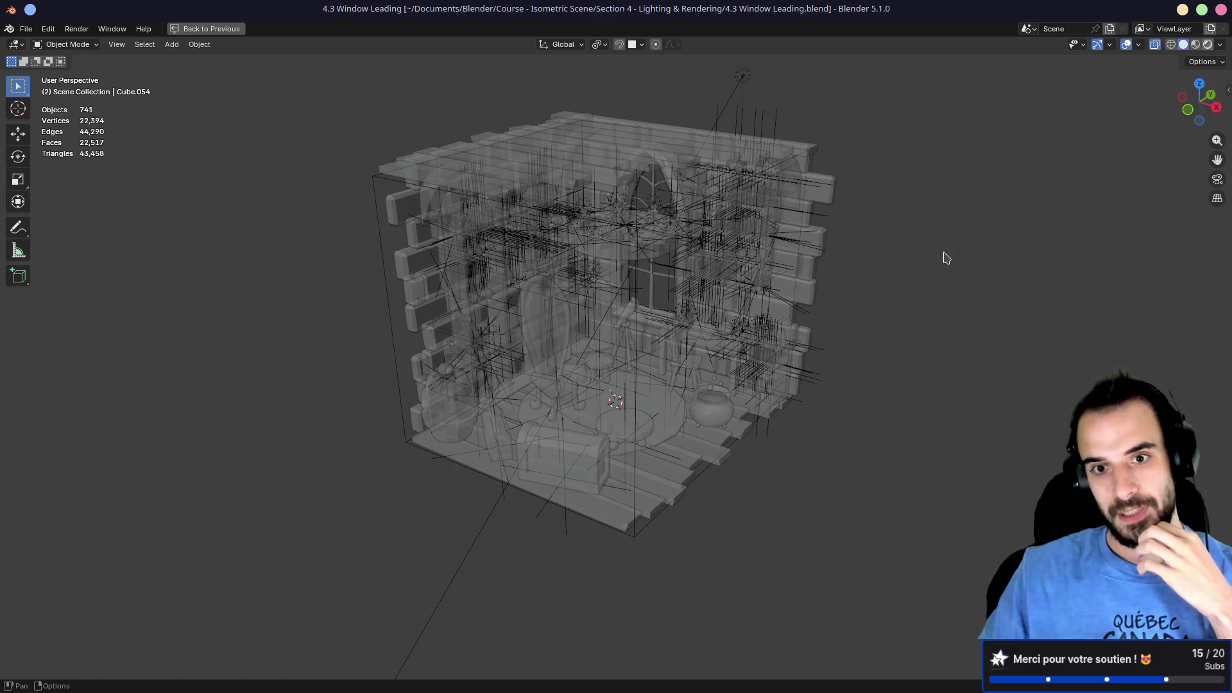
key(z)
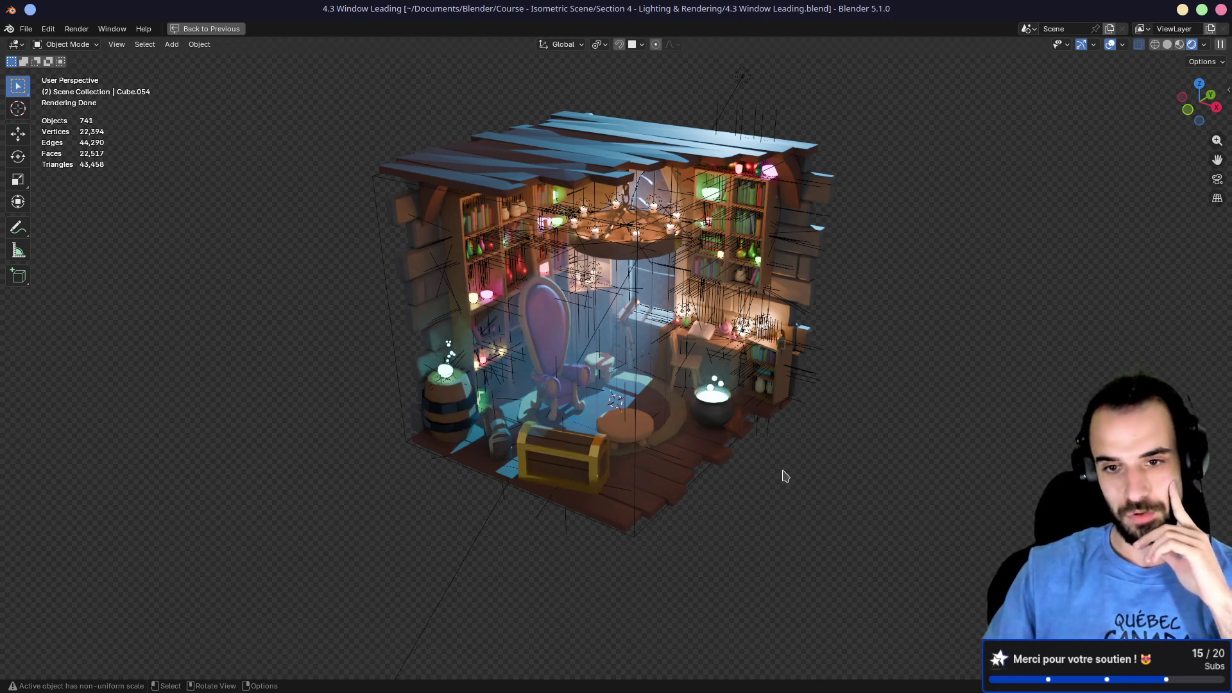
Step: Zoom the rendered view in toward the desk, candles and bookshelf
scroll(783, 478, up, 1)
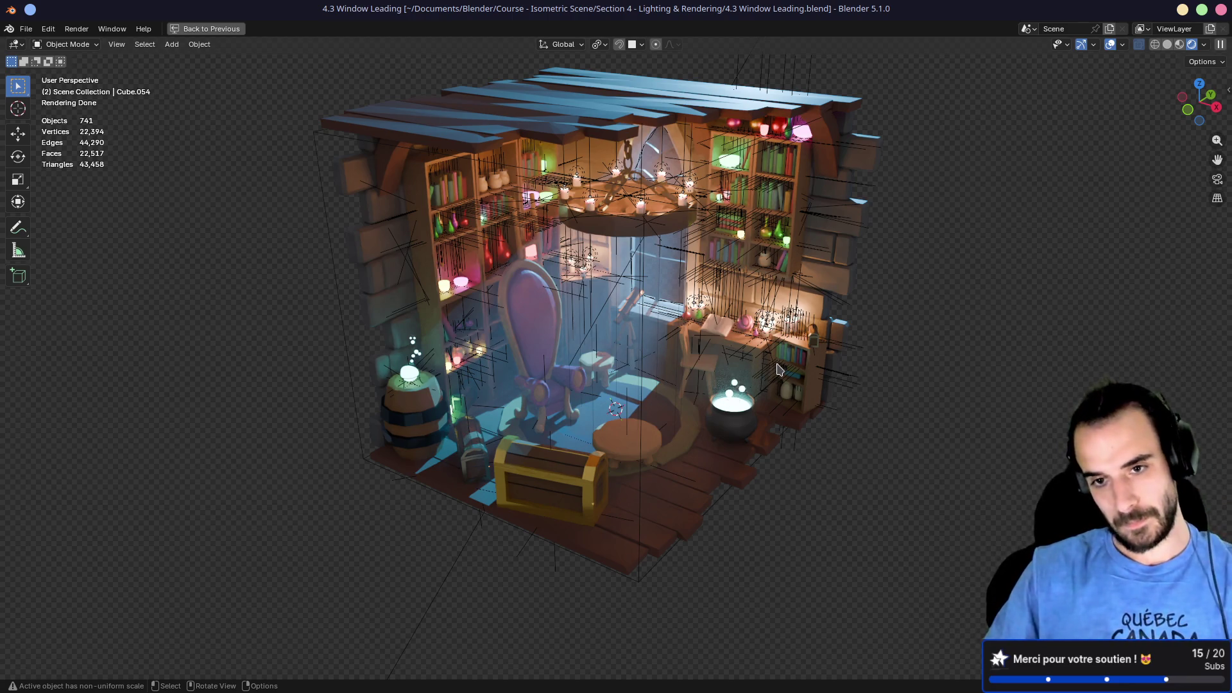
scroll(780, 369, up, 8)
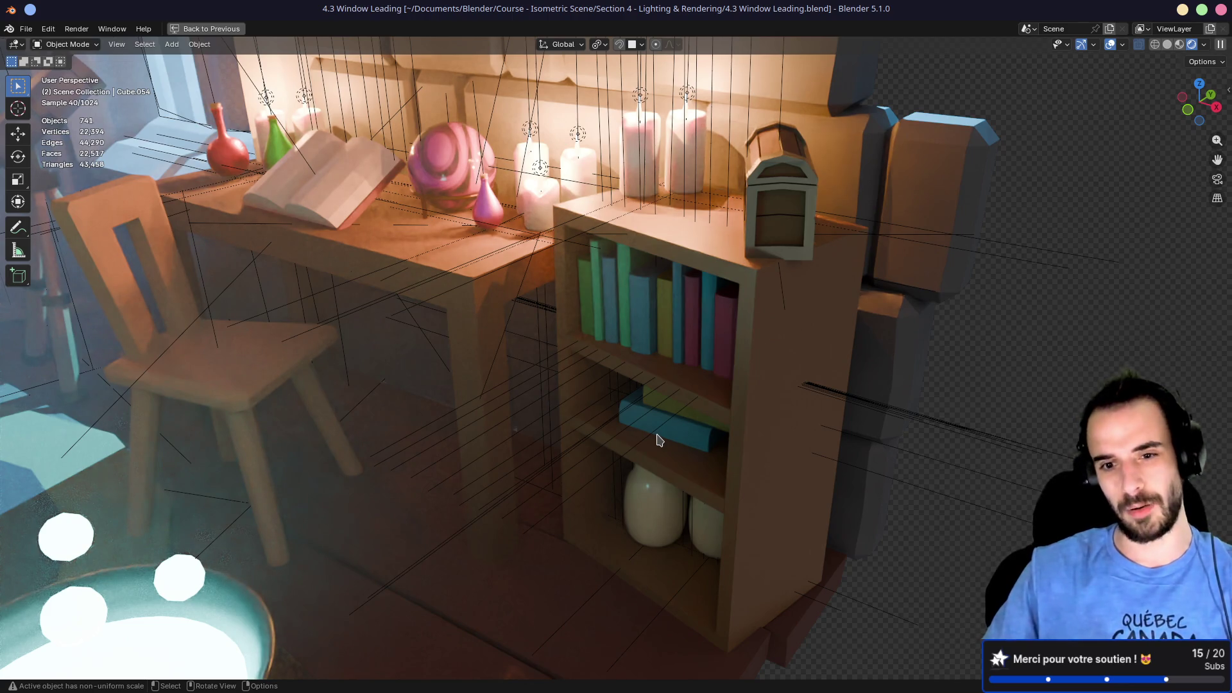
Step: Select the small chest on the bookshelf and switch the viewport to Material Preview shading
click(808, 185)
scroll(766, 226, down, 3)
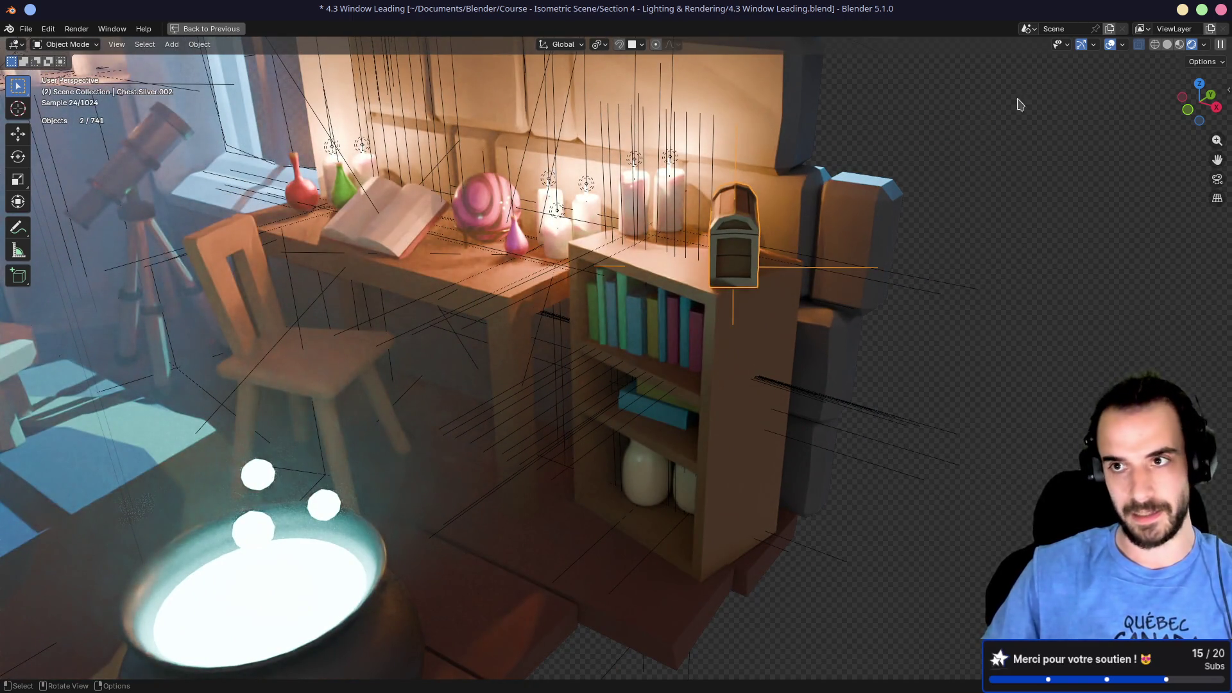
click(1180, 45)
scroll(766, 277, up, 5)
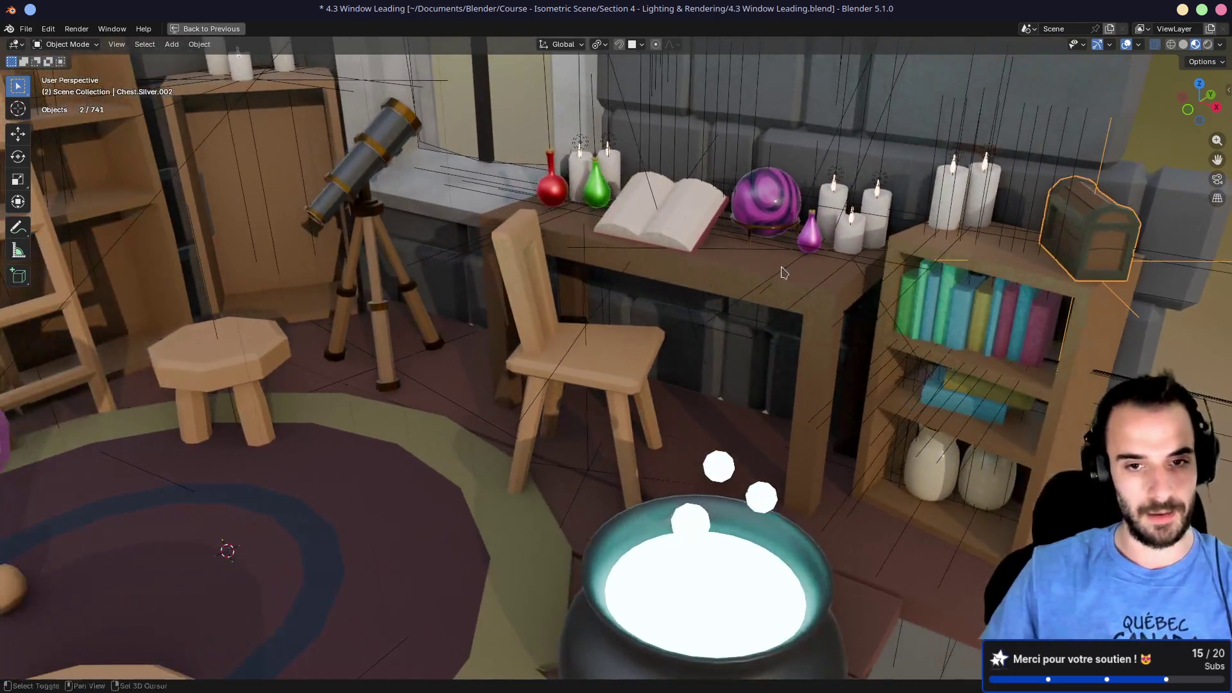
scroll(766, 277, left, 3)
scroll(728, 314, left, 3)
Step: Inspect the telescope, the row of books and the ladder from several angles
click(652, 161)
scroll(694, 234, left, 3)
scroll(770, 238, up, 3)
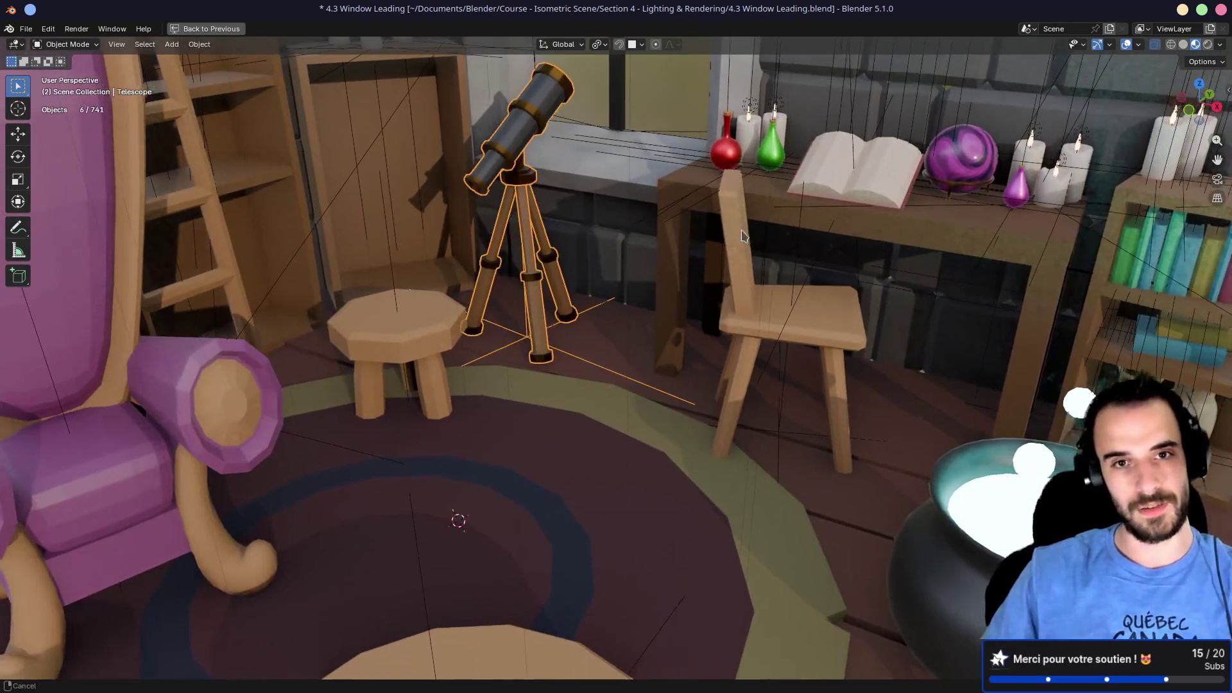
scroll(742, 228, left, 3)
scroll(642, 288, up, 5)
scroll(583, 393, down, 5)
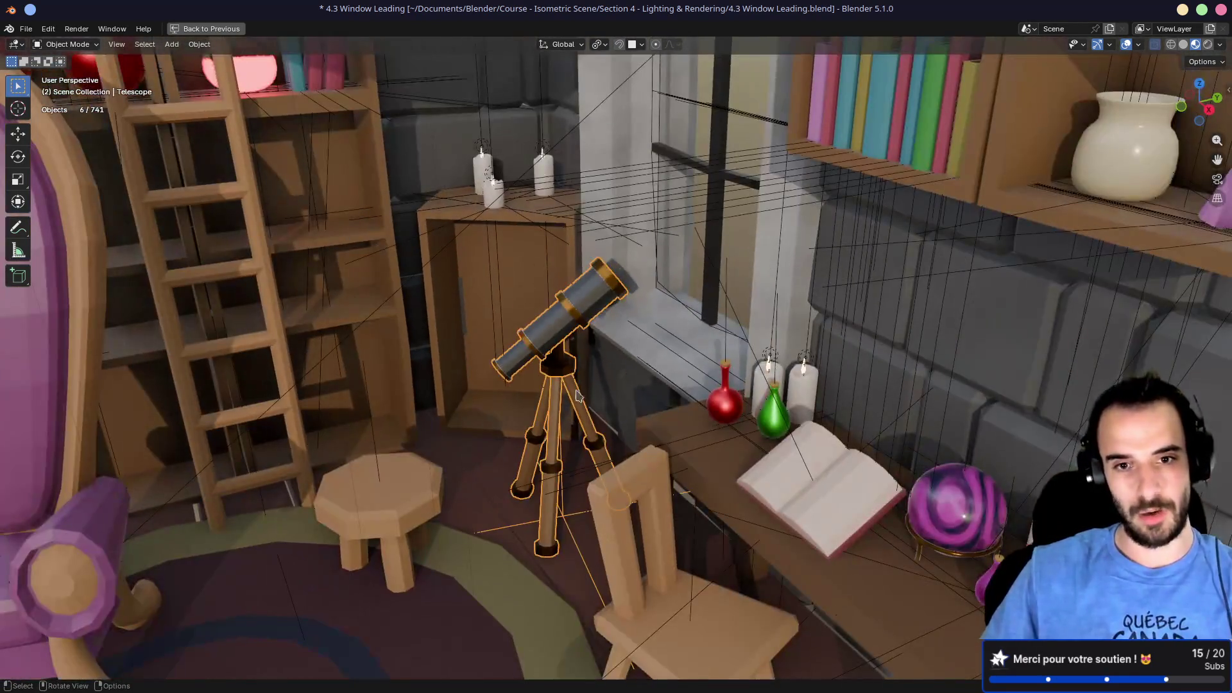
scroll(583, 394, down, 5)
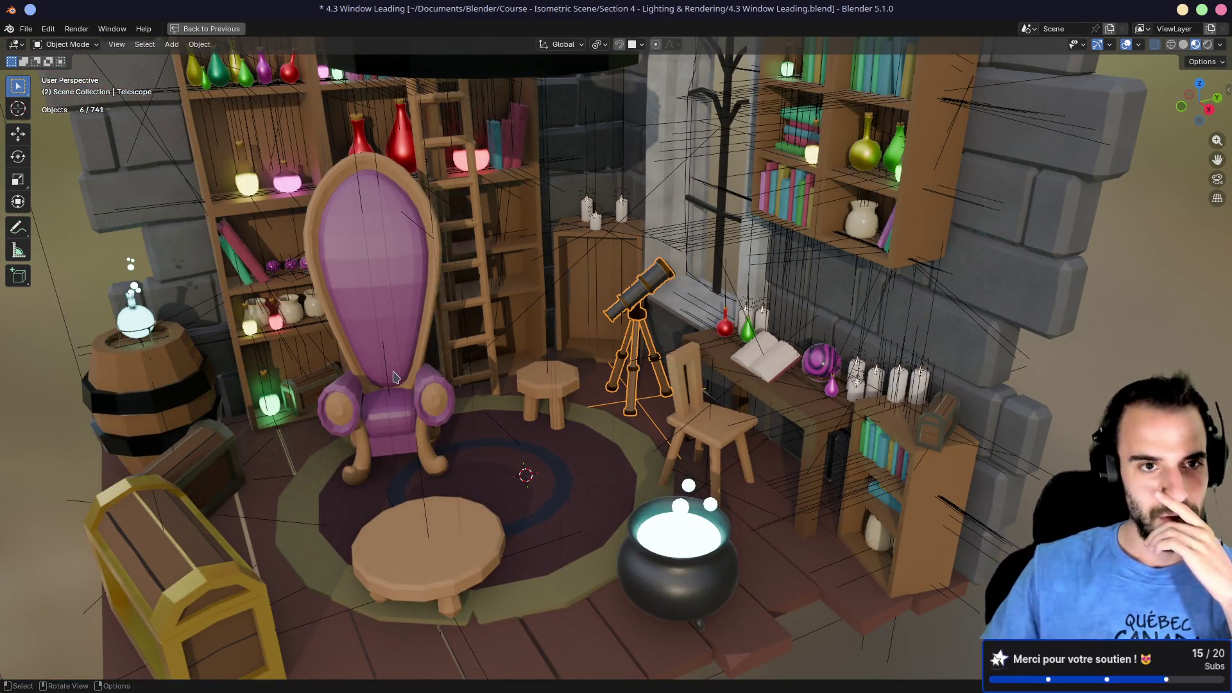
scroll(405, 323, left, 5)
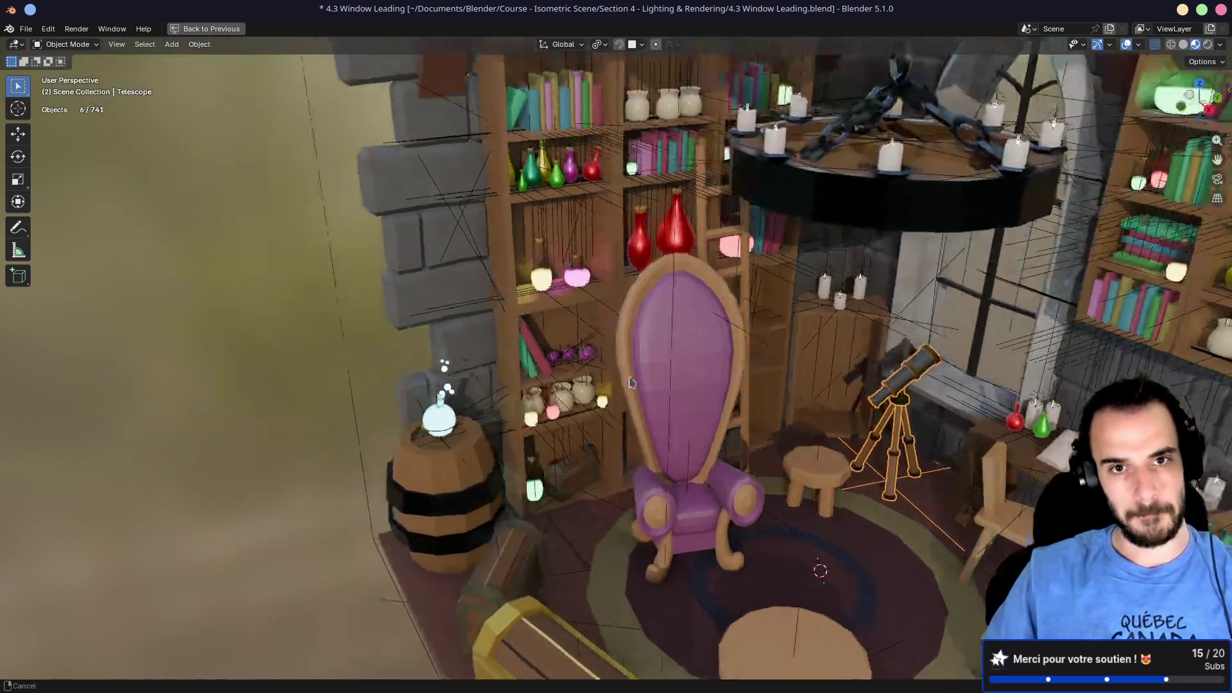
click(744, 196)
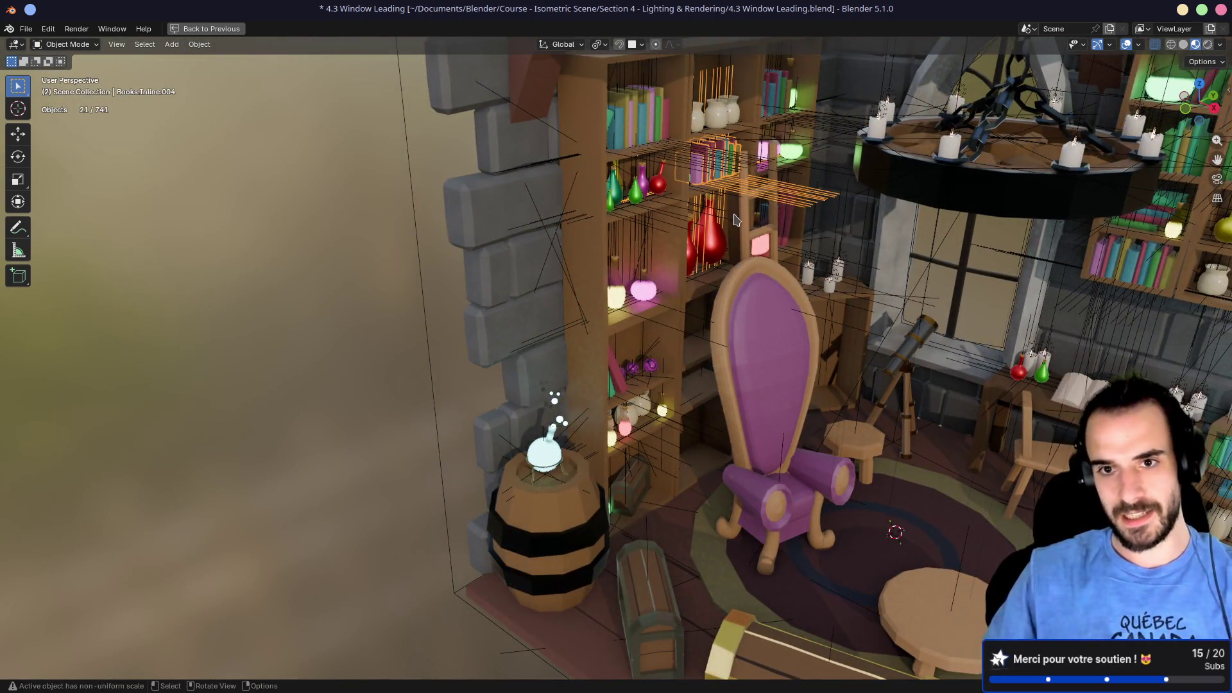
click(749, 233)
scroll(748, 232, left, 5)
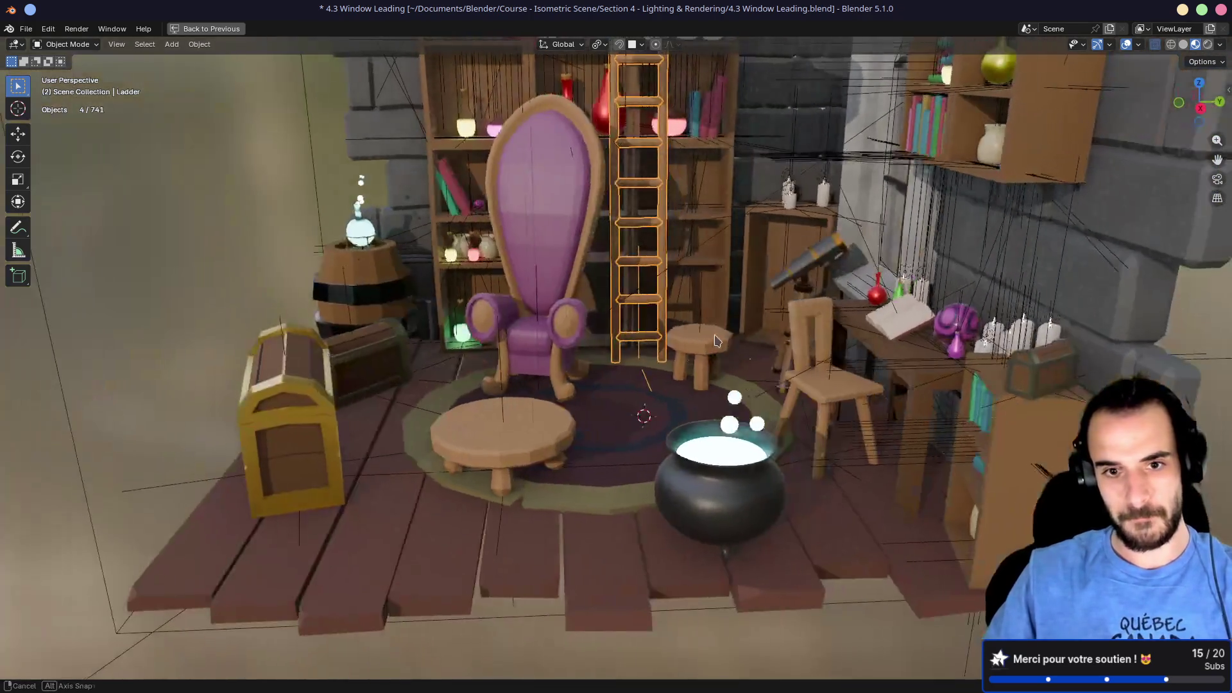
Step: Inspect the round table and barrel, then save 4.3 Window Leading.blend and close Blender
click(503, 443)
scroll(532, 414, up, 5)
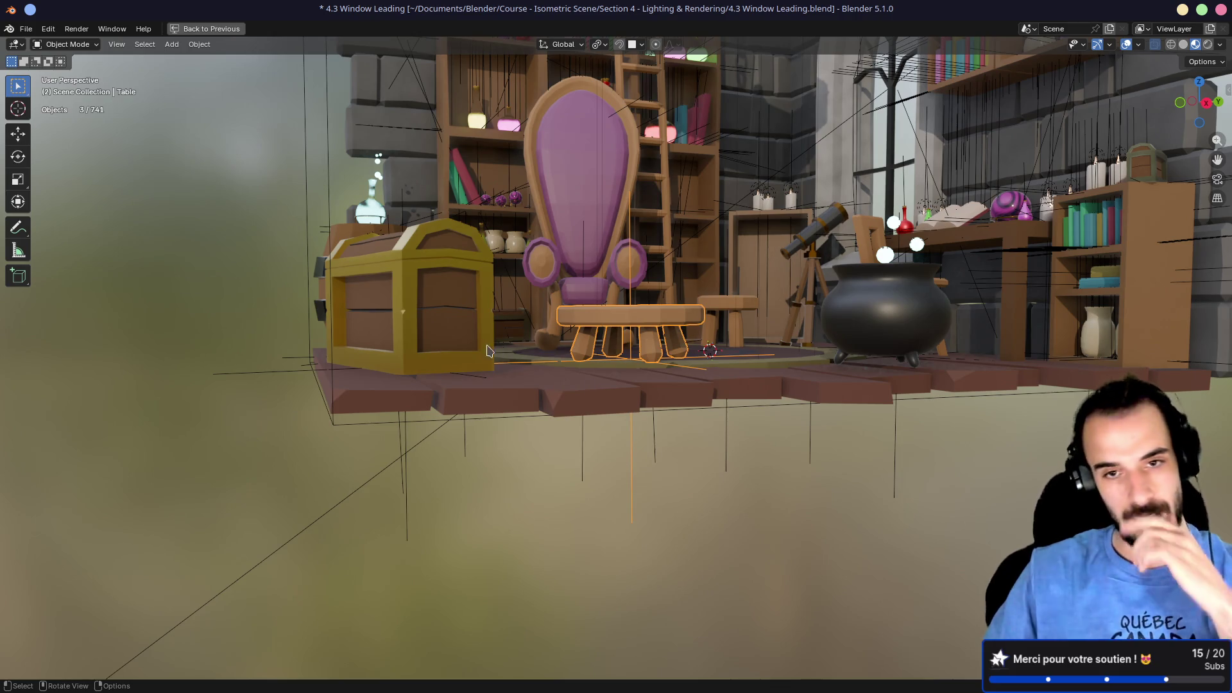
scroll(501, 359, down, 5)
scroll(518, 368, up, 3)
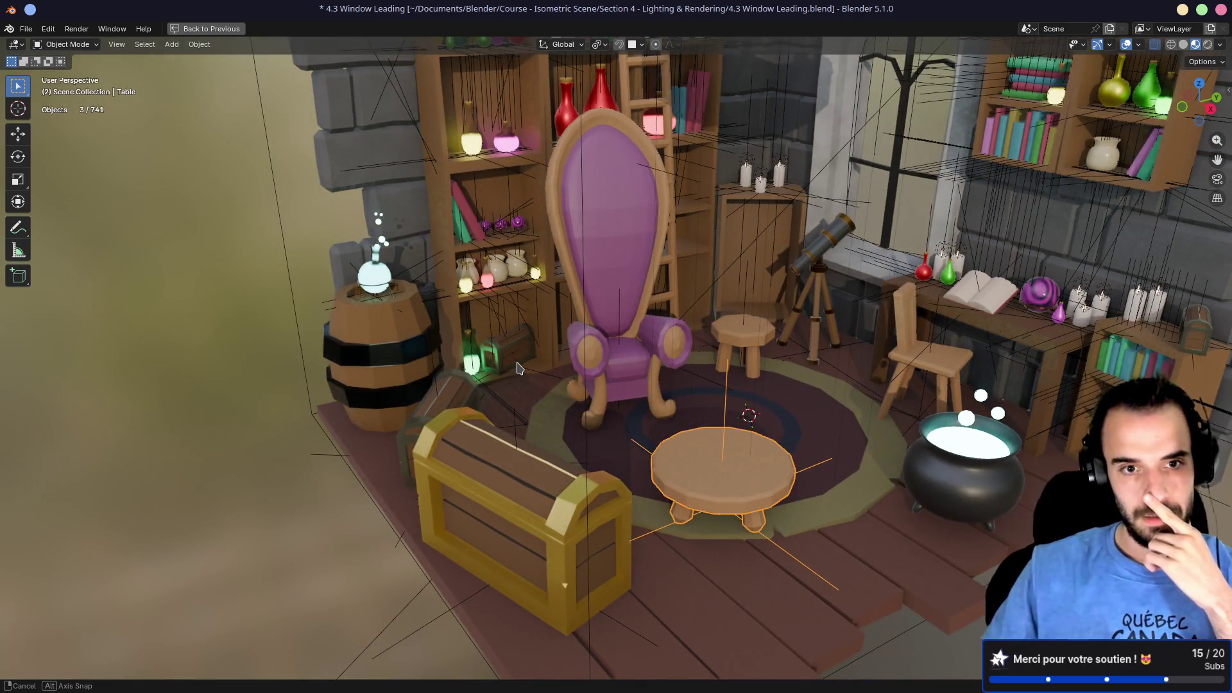
scroll(533, 371, left, 3)
click(406, 406)
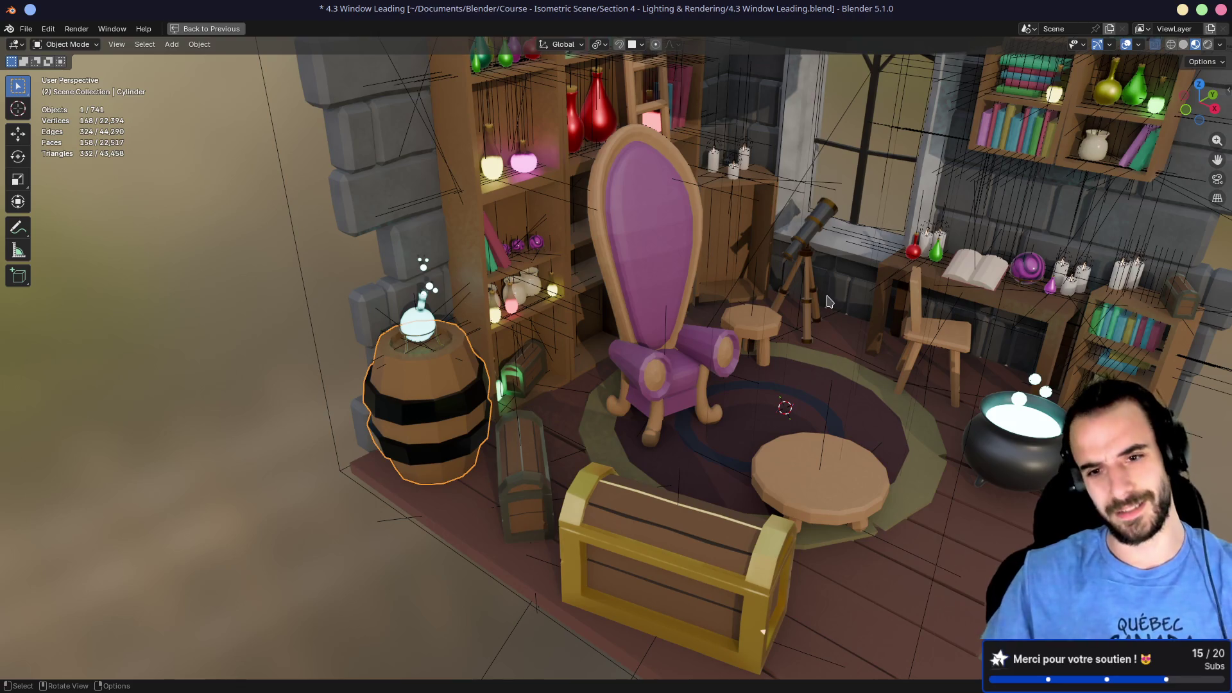
scroll(831, 295, down, 5)
scroll(835, 288, up, 6)
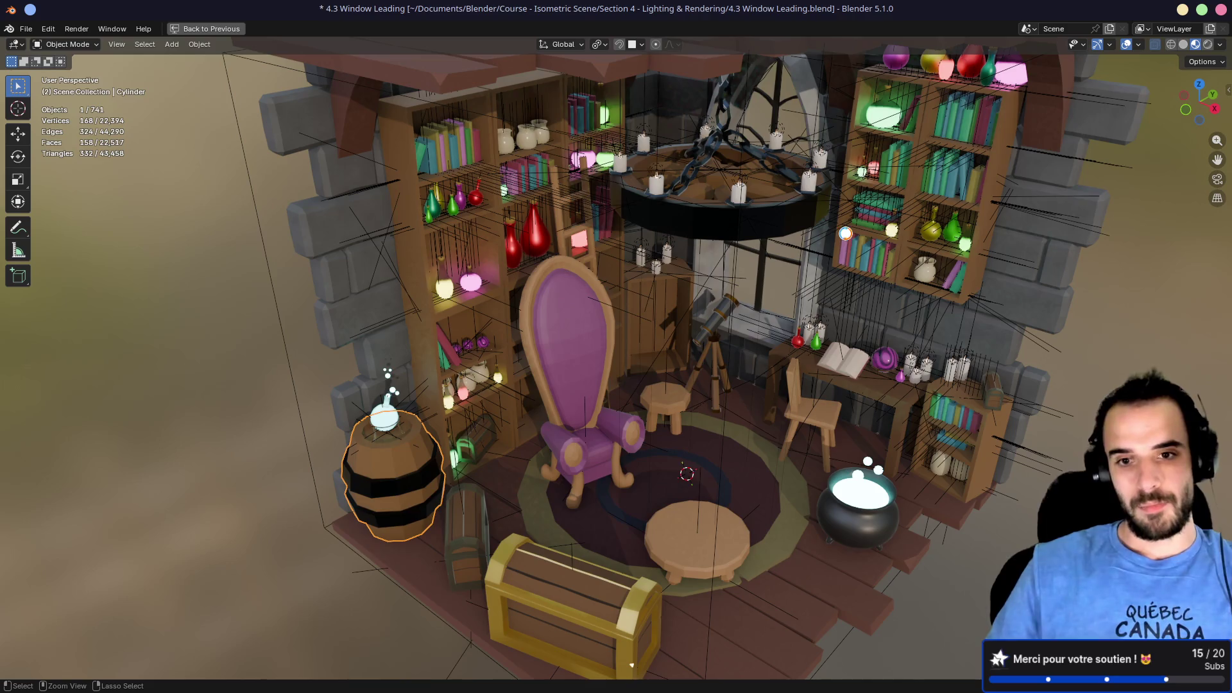
key(ctrl+s)
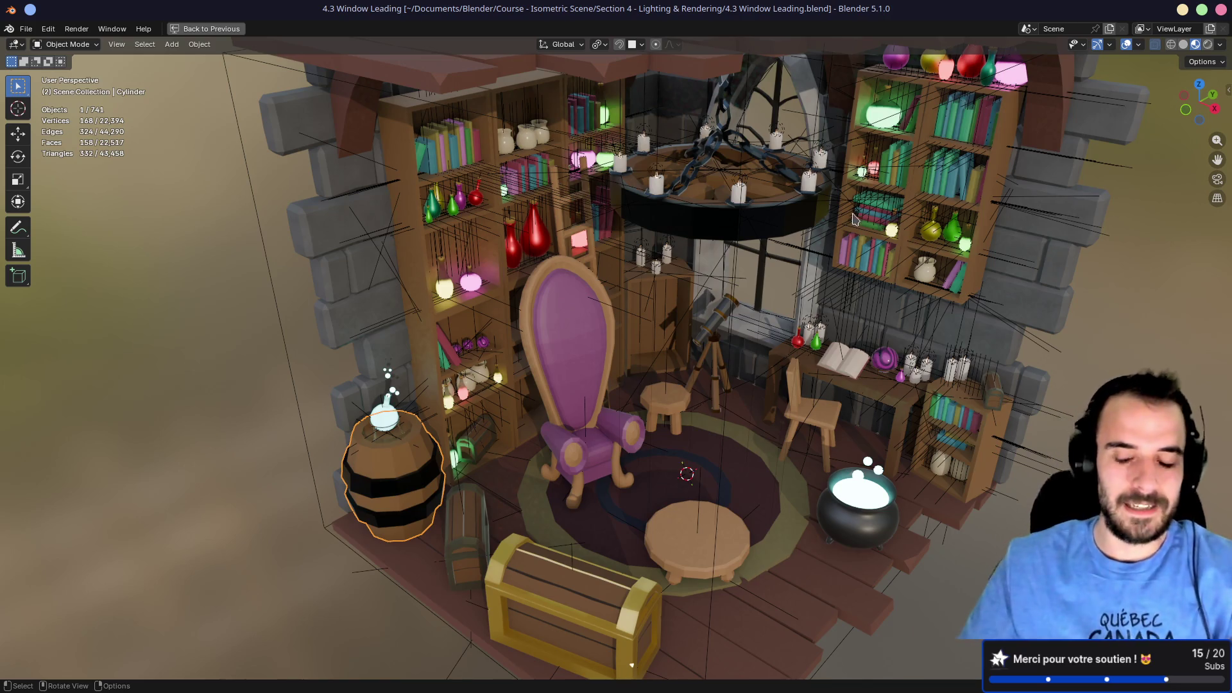
click(1222, 10)
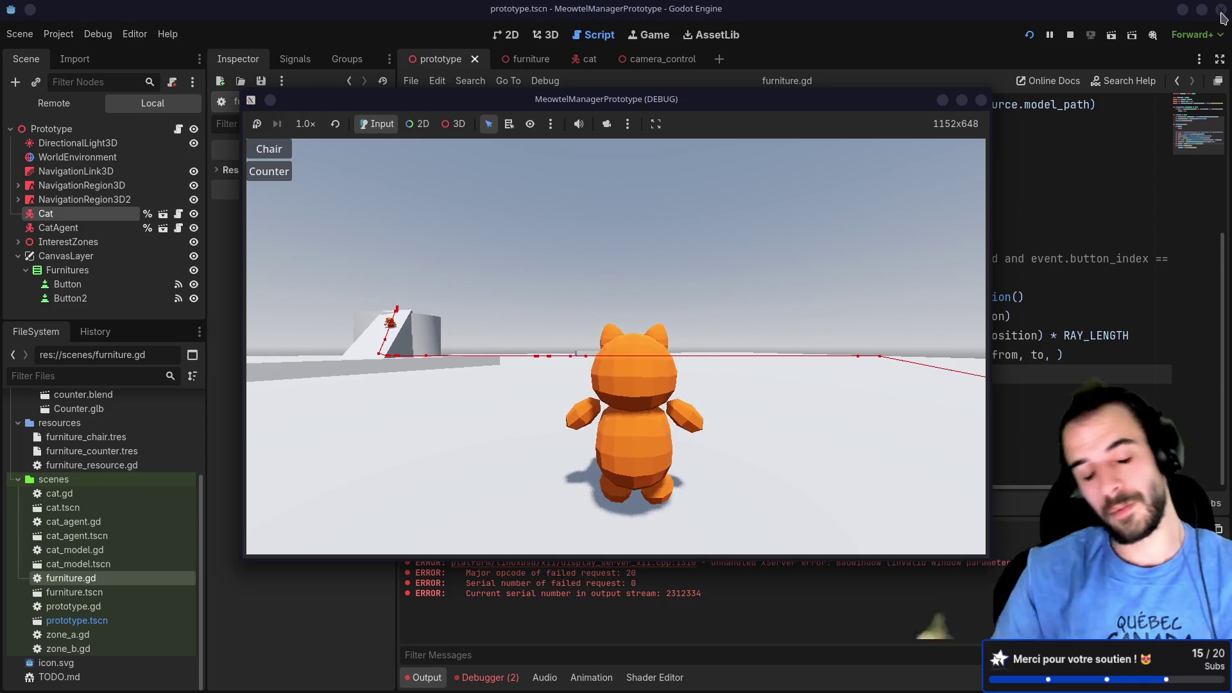
Step: Orbit the game camera around the cat, viewing it from behind and from a low angle
mouse_move(834, 212)
mouse_down()
mouse_move(856, 279)
mouse_move(834, 244)
mouse_up()
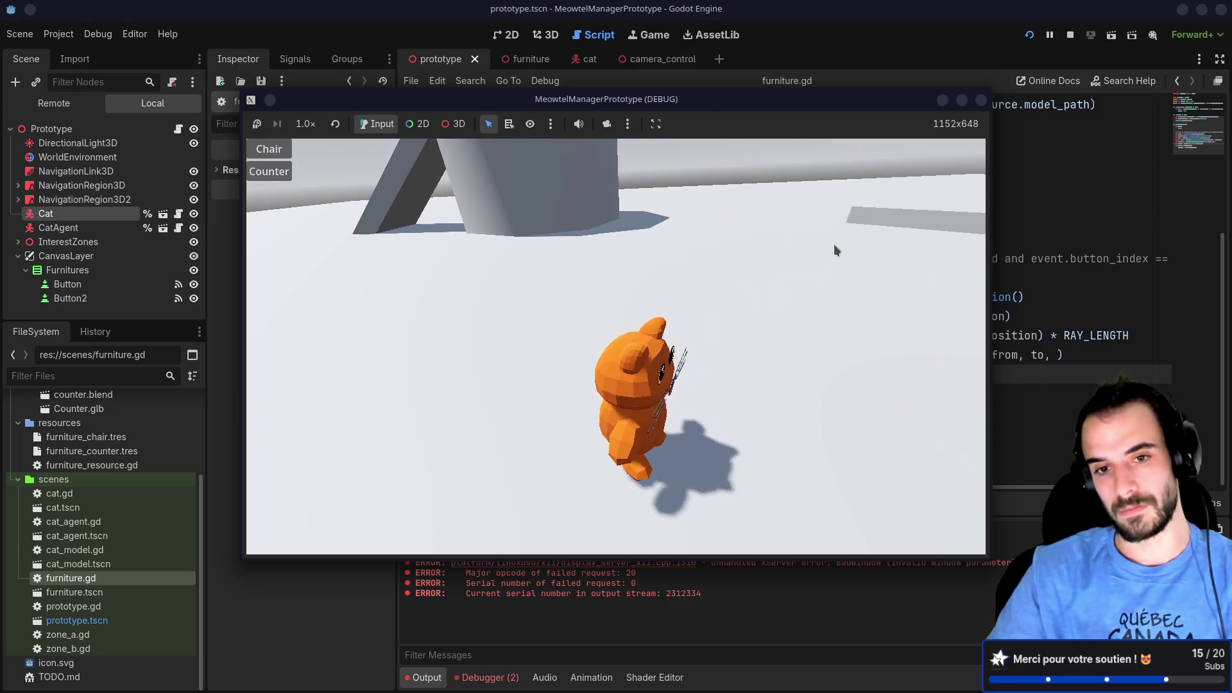
mouse_move(666, 253)
mouse_down()
mouse_move(768, 247)
mouse_move(696, 250)
mouse_up()
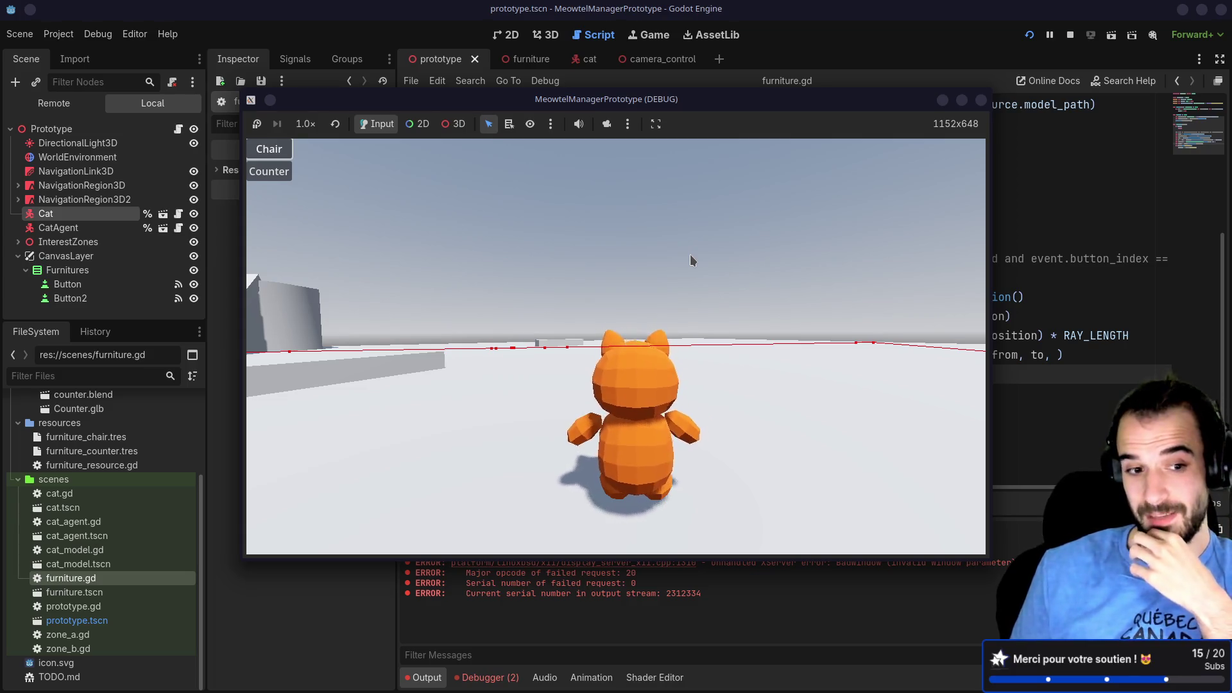
mouse_move(691, 254)
mouse_down()
mouse_move(688, 264)
mouse_move(936, 164)
mouse_up()
Step: Stop the prototype and show the furniture.tscn scene in the 3D view
click(981, 100)
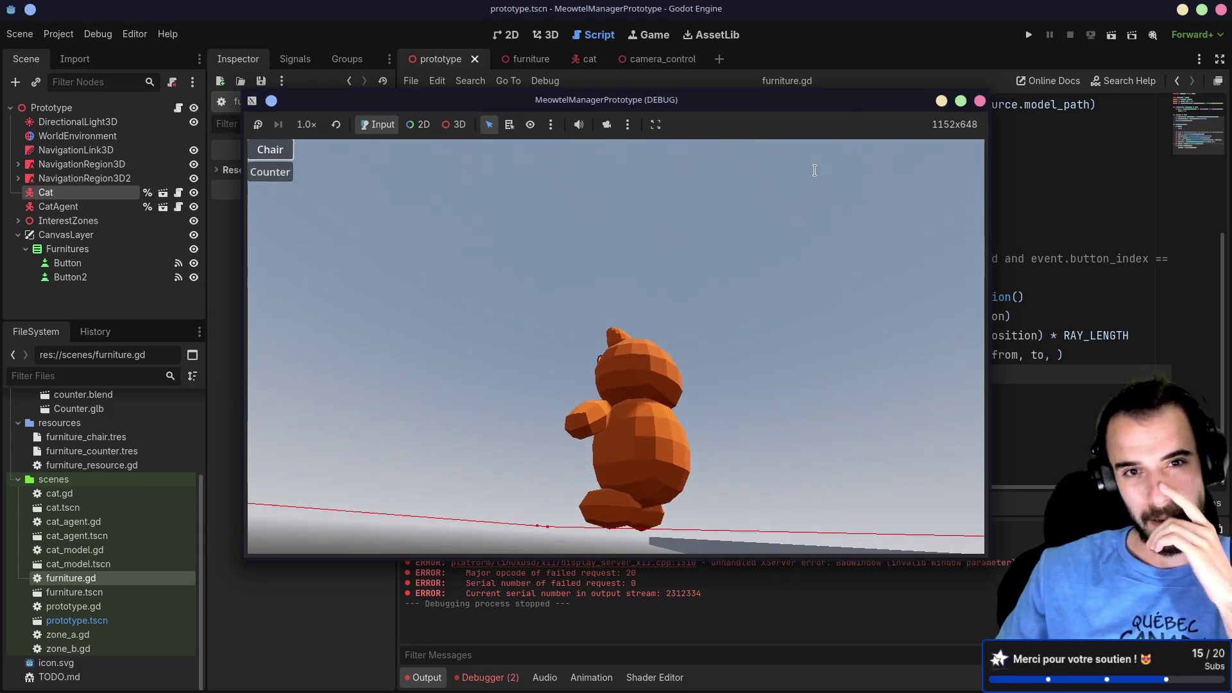
click(516, 58)
click(546, 35)
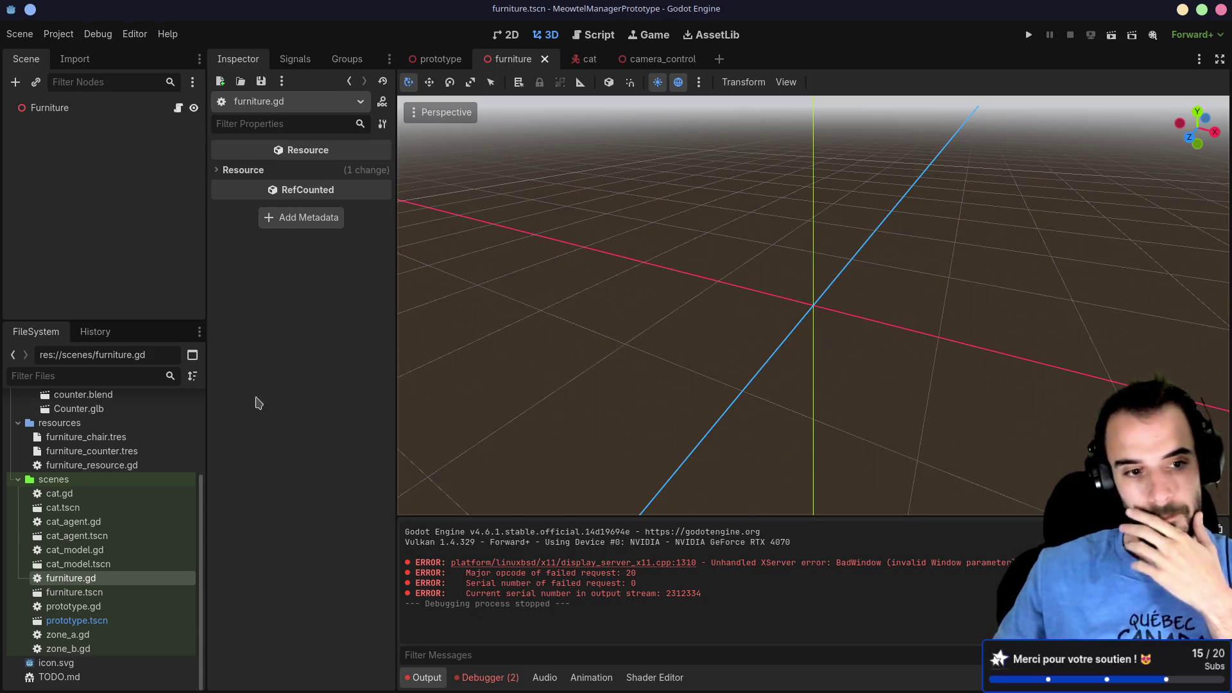
Step: Check furniture_counter.tres and the Furniture node's properties in a widened Inspector, then return to prototype.tscn
click(119, 452)
click(106, 108)
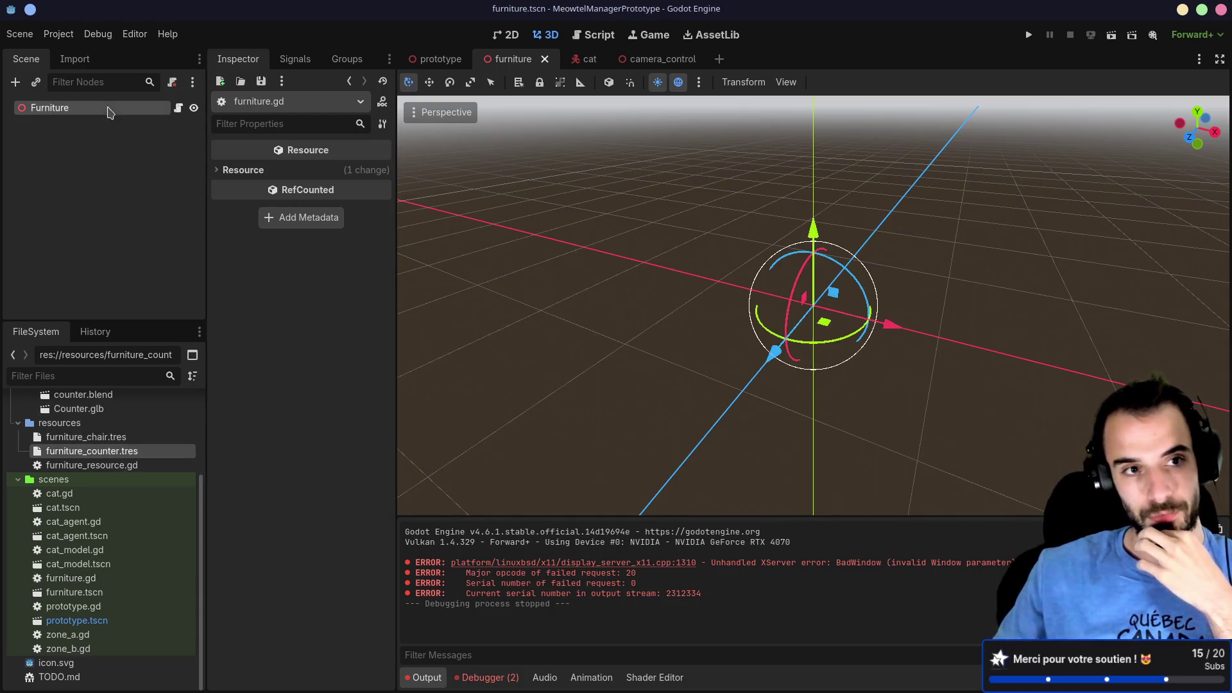
drag(396, 200, 596, 205)
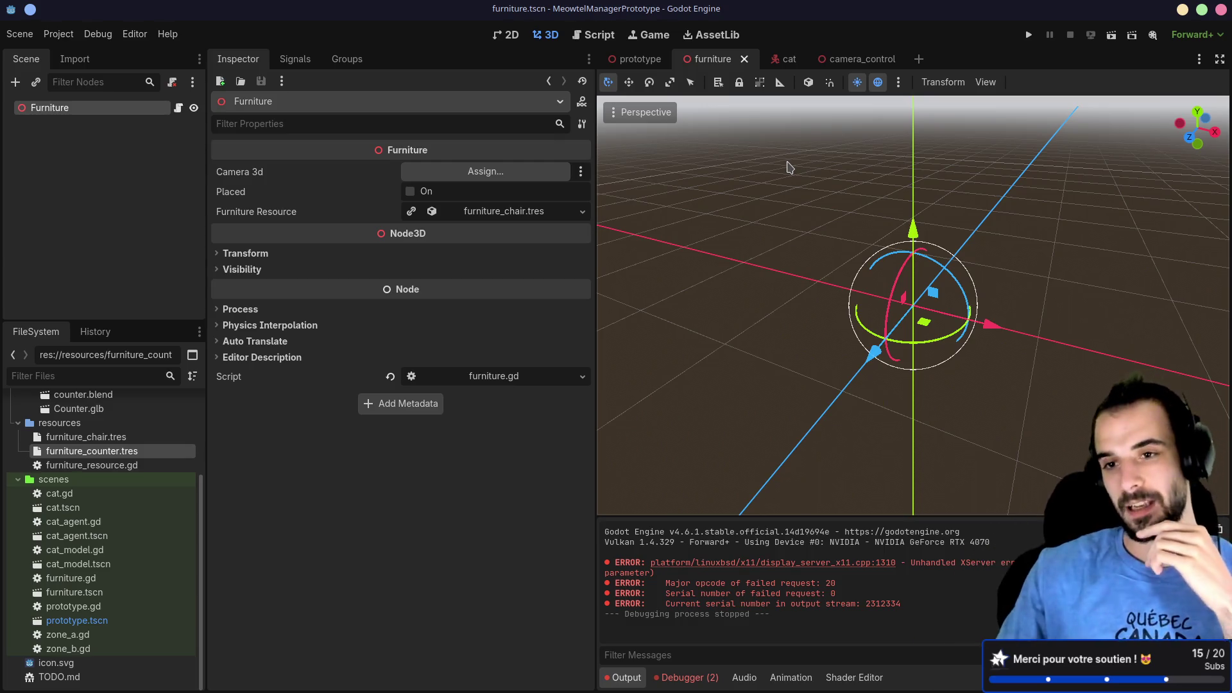
click(637, 58)
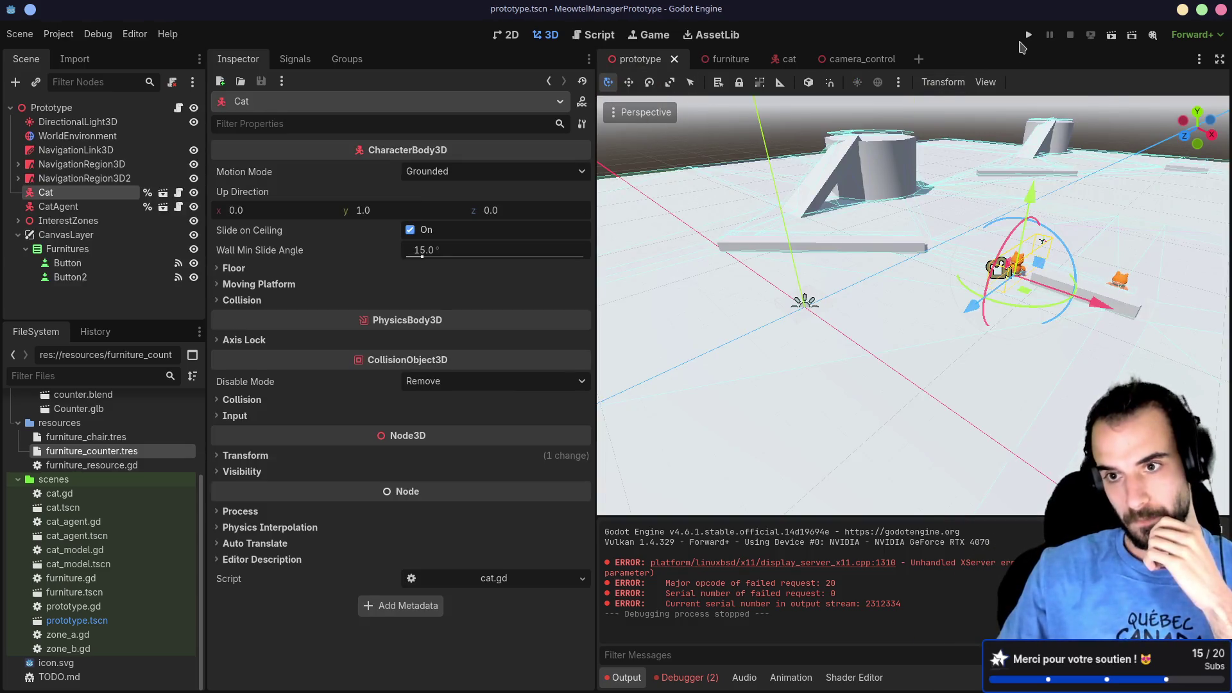
Step: Run the prototype, place a chair and a counter on the floor, and show the Remote scene tree
click(1030, 35)
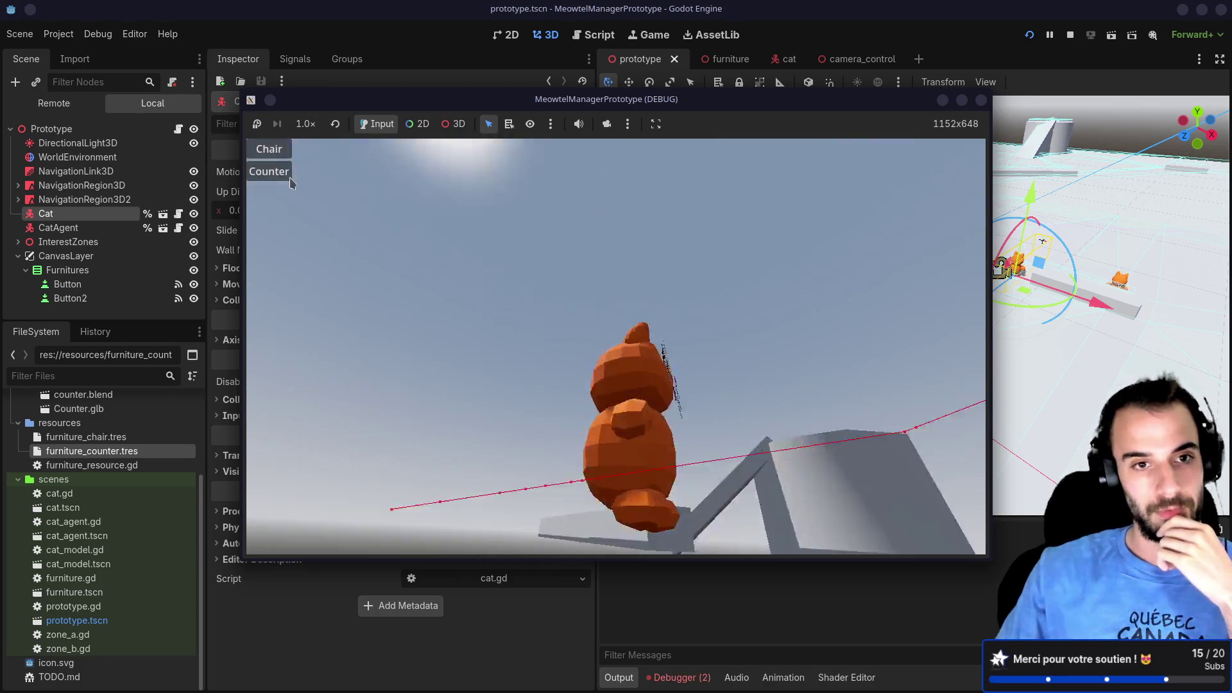
click(286, 154)
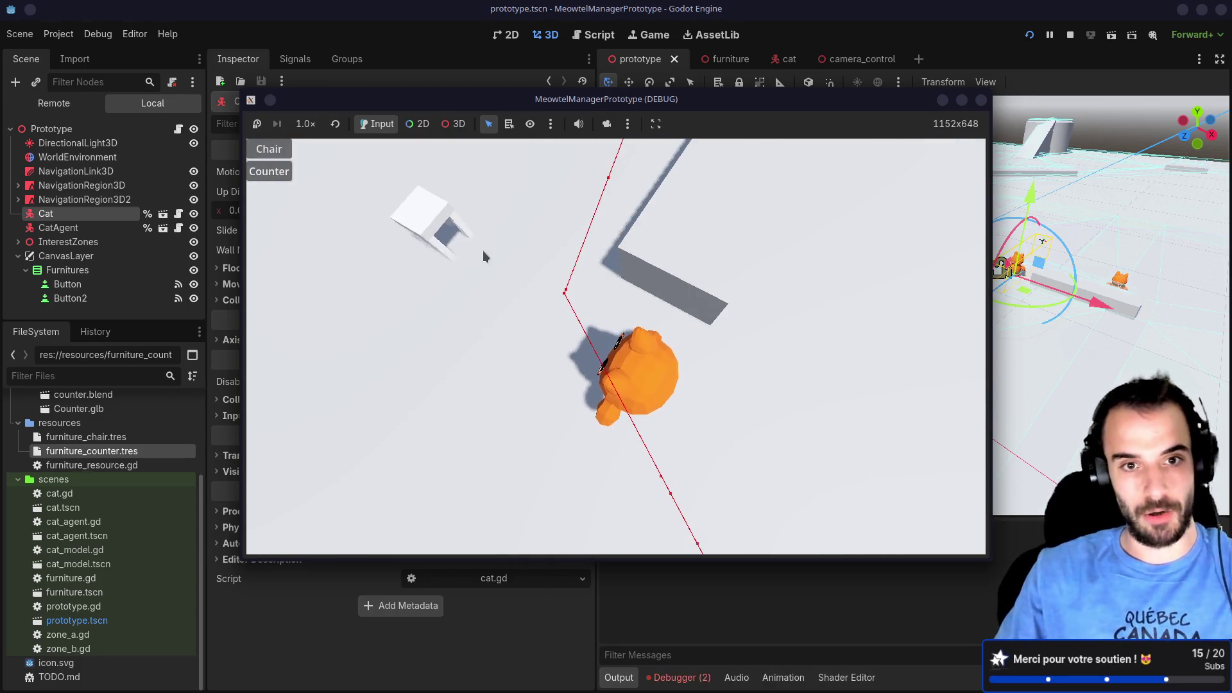
click(504, 282)
click(267, 176)
click(407, 364)
click(54, 103)
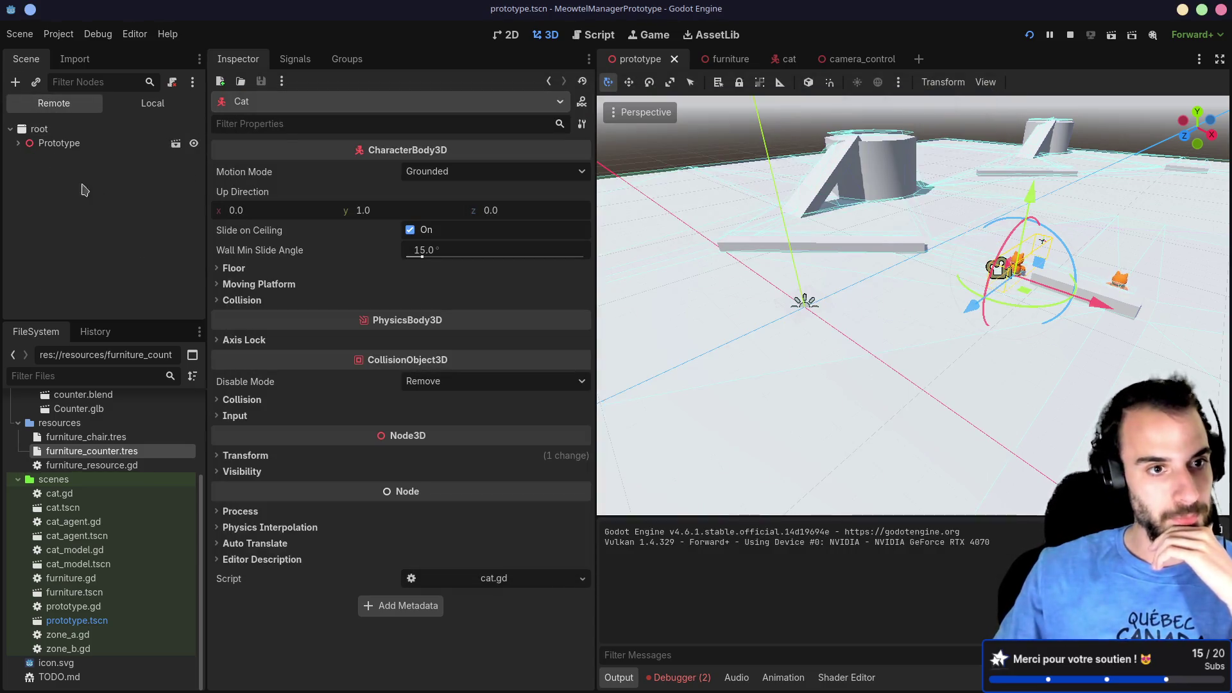
click(19, 143)
click(75, 298)
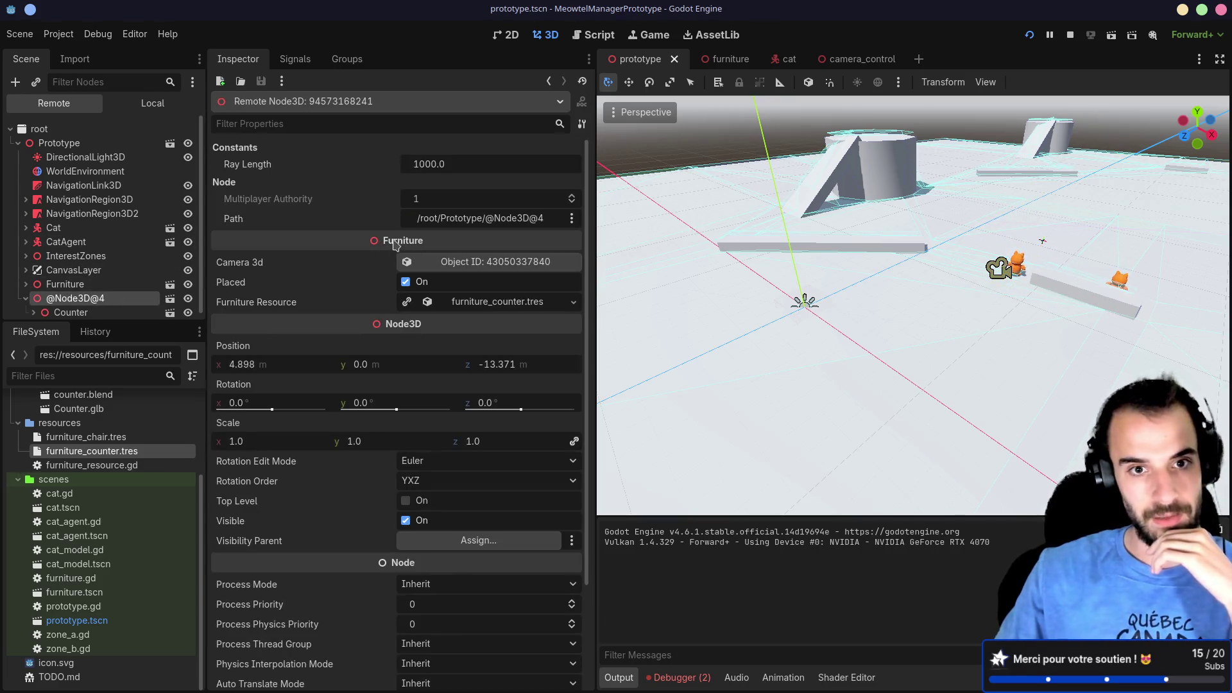
click(197, 285)
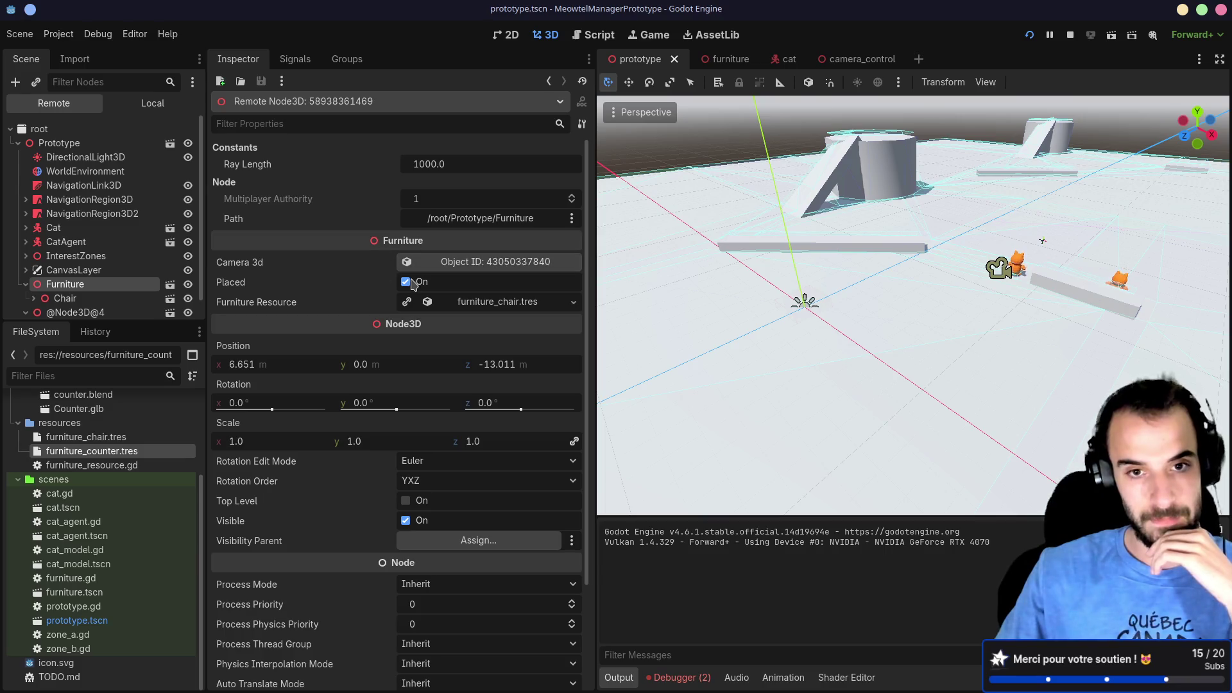
click(75, 313)
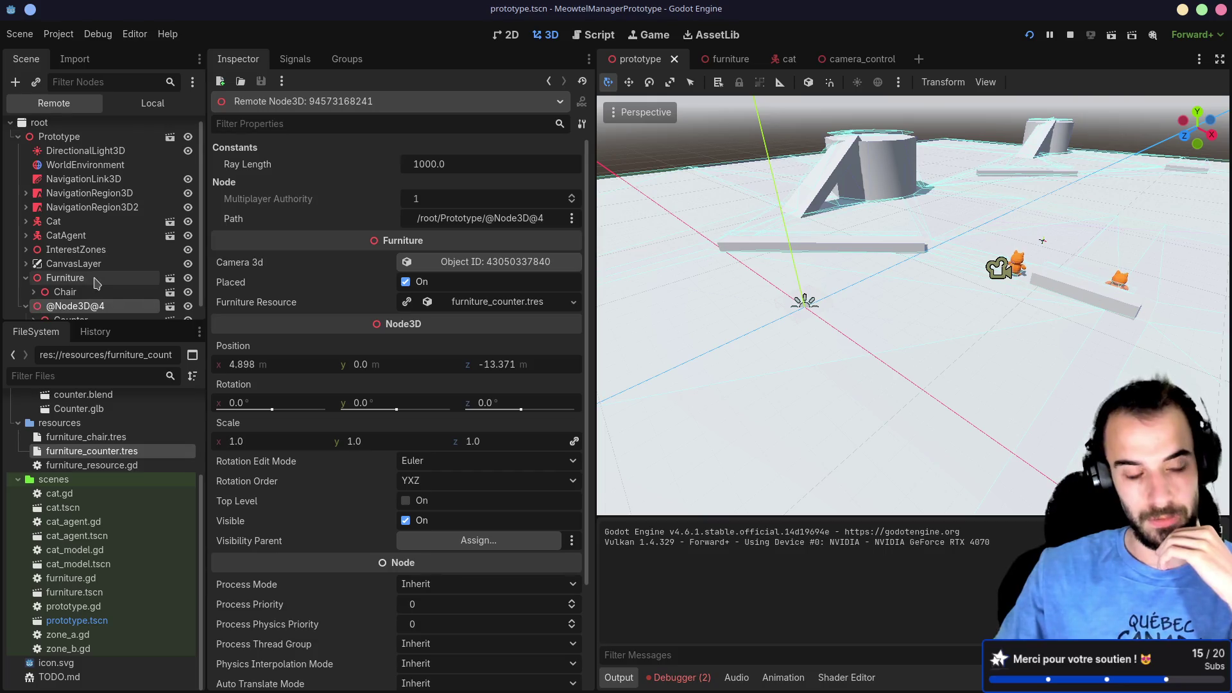
click(34, 291)
click(64, 278)
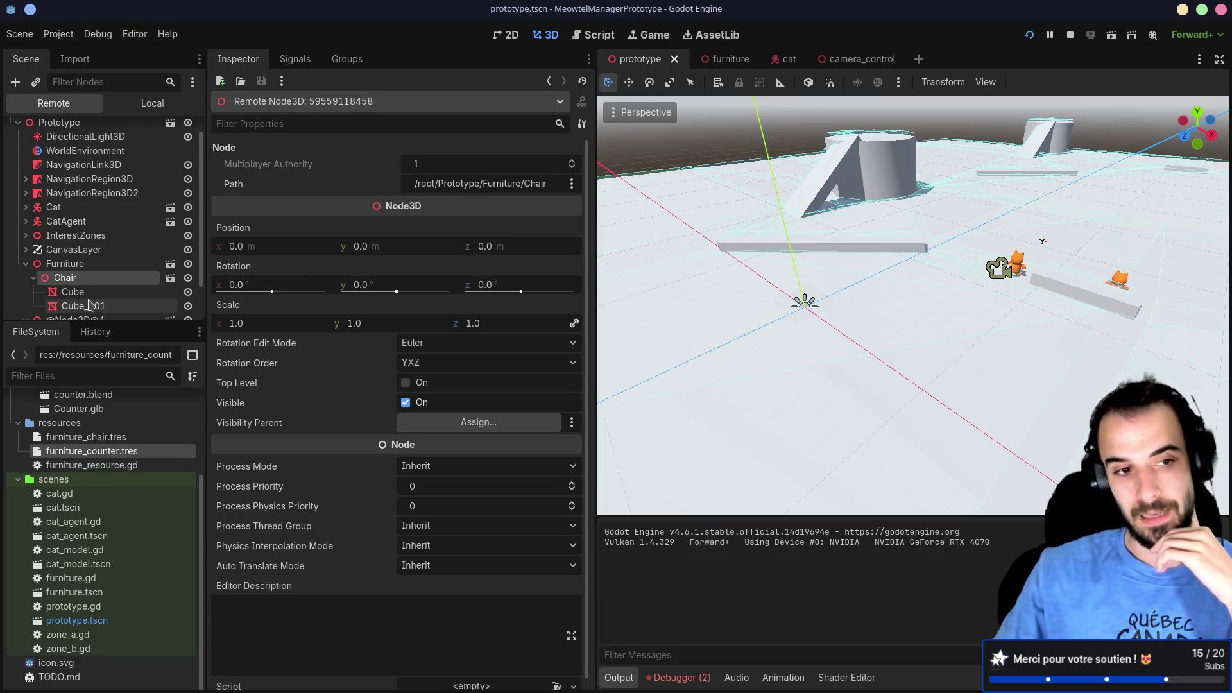
scroll(91, 299, down, 2)
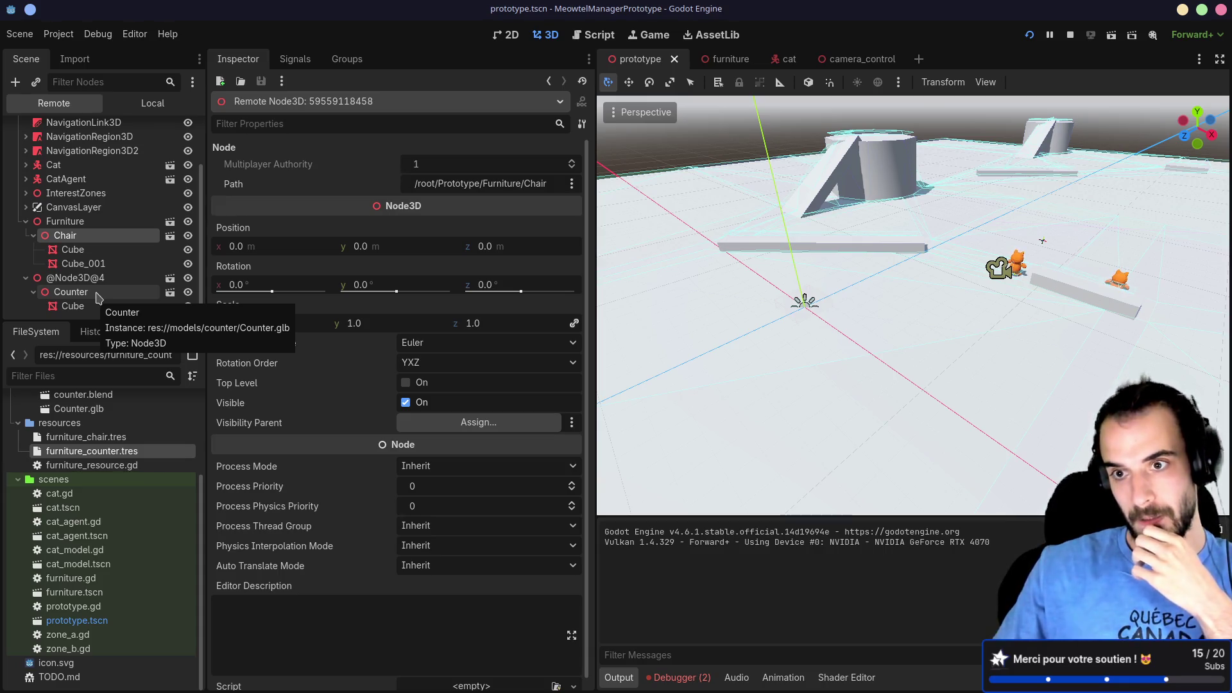
key(alt+Tab)
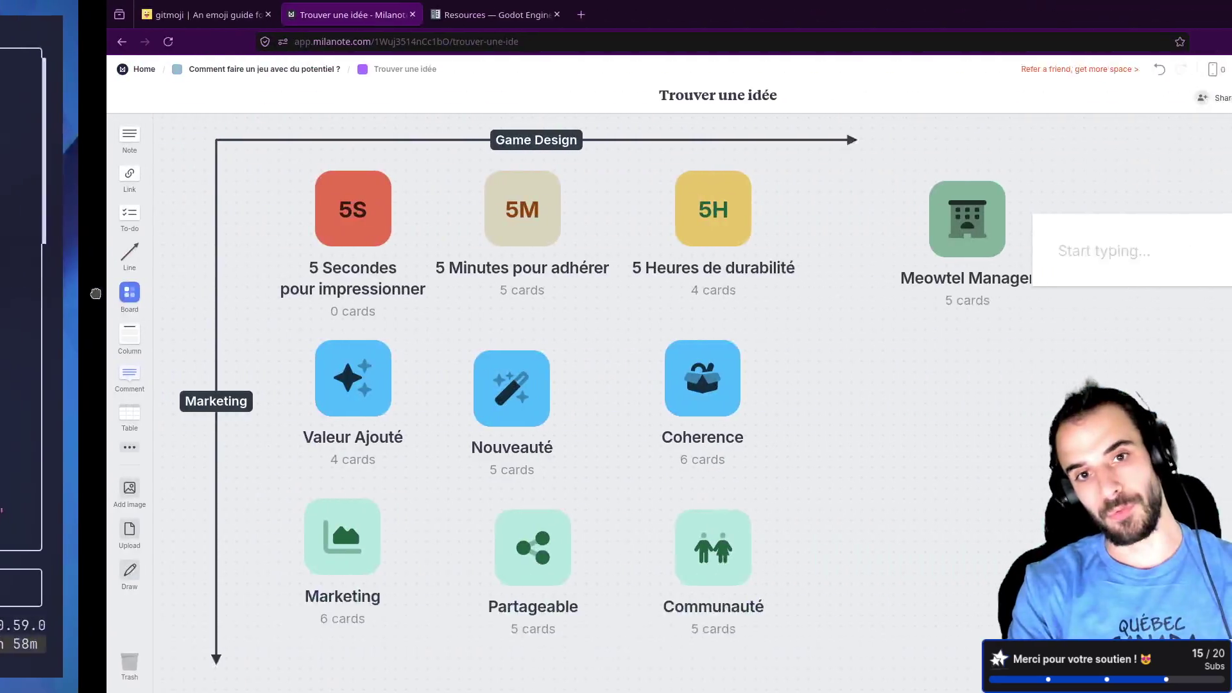
Step: Glance at the 5 Heures board, then open Meowtel Manager and undo the accidental pasted note
click(582, 204)
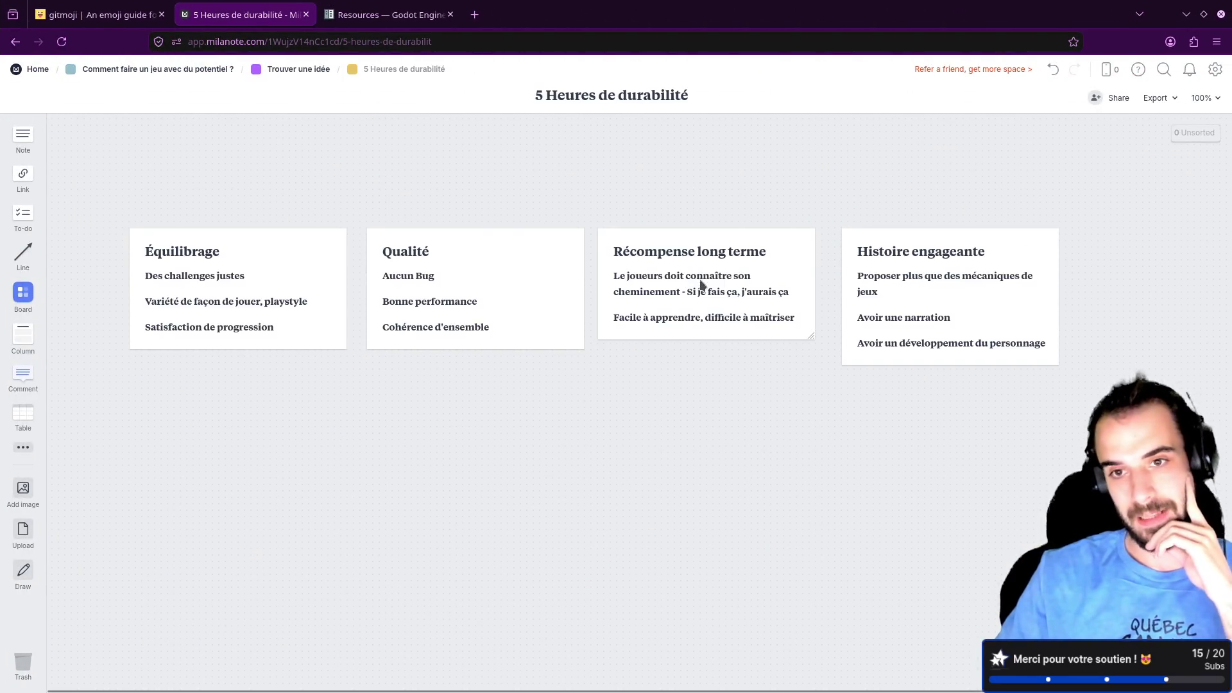
key(alt+Left)
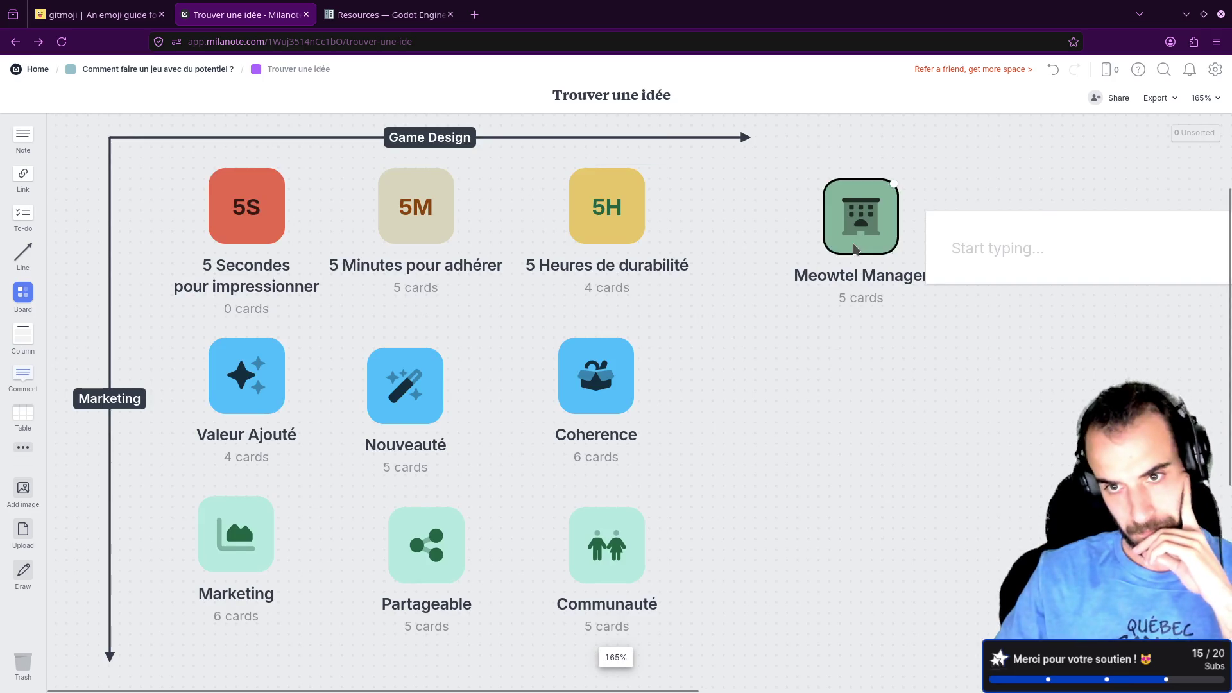
click(876, 244)
mouse_move(1185, 364)
mouse_down()
mouse_move(1132, 351)
mouse_move(991, 358)
mouse_up()
text(print(result))
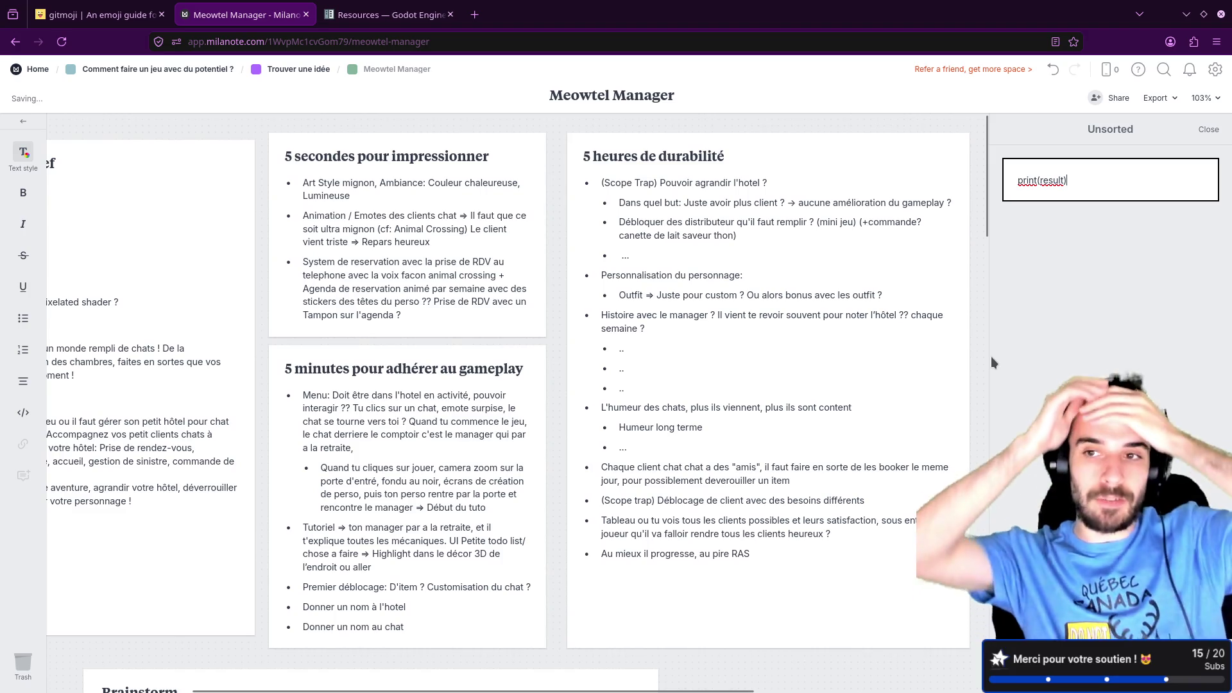
key(ctrl+z)
key(Escape)
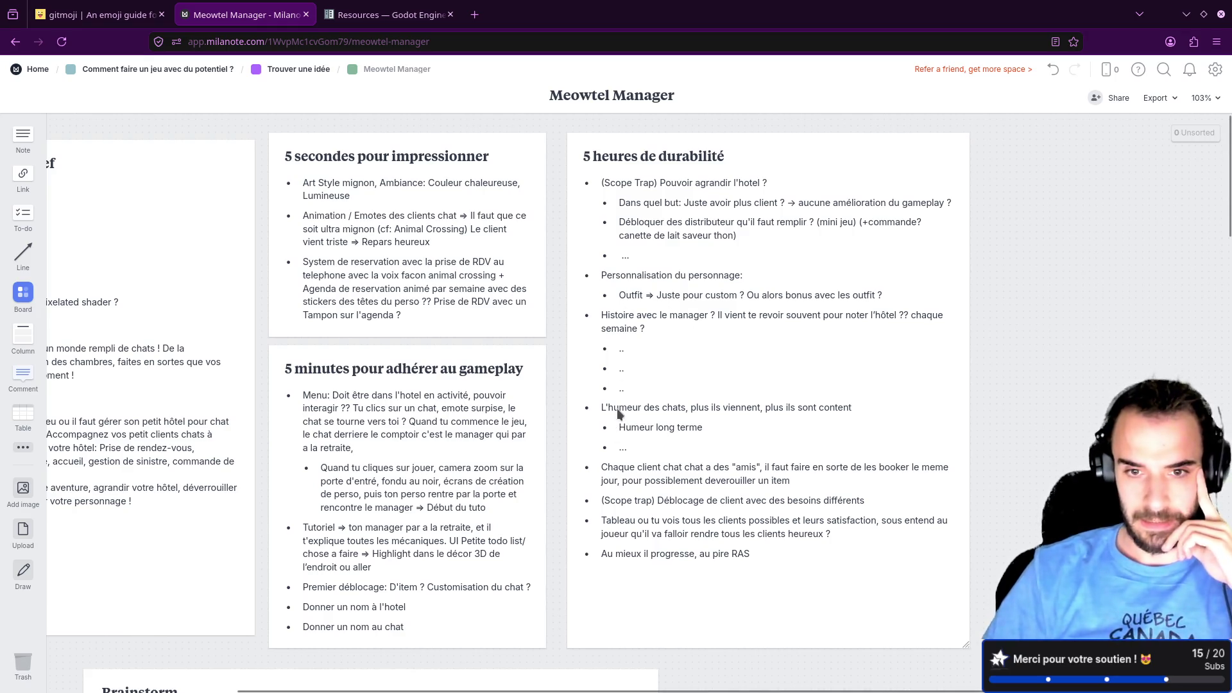
Step: Delete '(Scope Trap)' from the 5 heures de durabilité card's first bullet and reset zoom to 100%
click(700, 388)
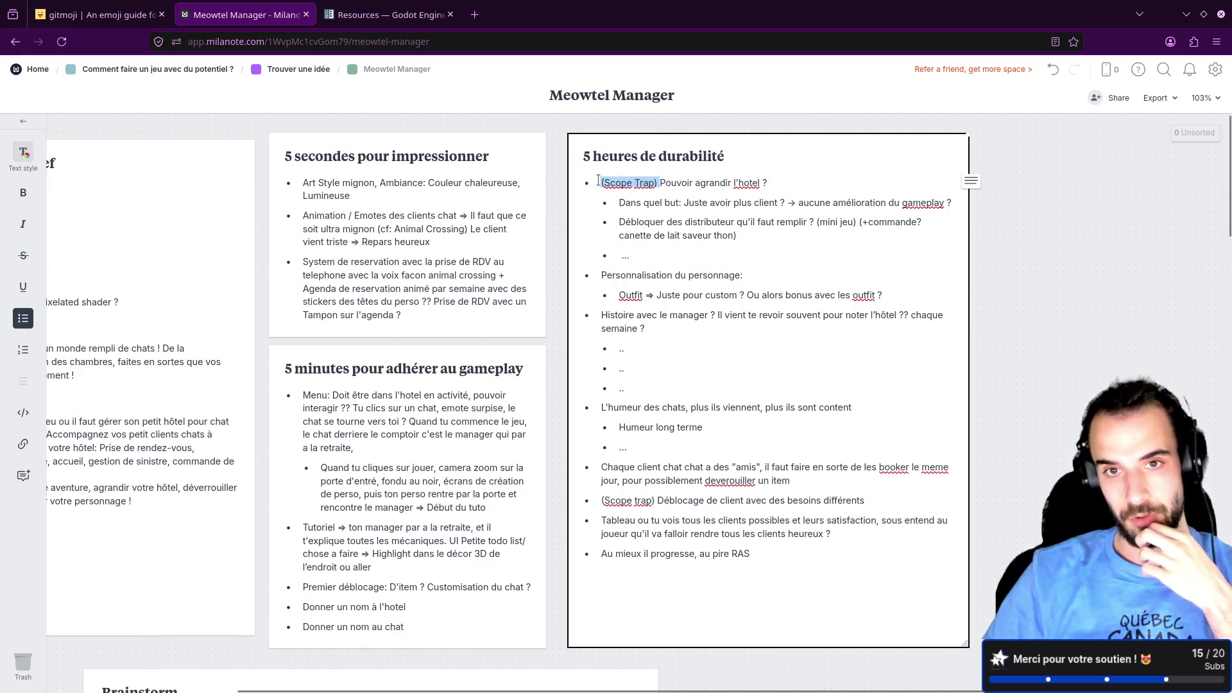
ctrl+scroll(650, 221, up, 5)
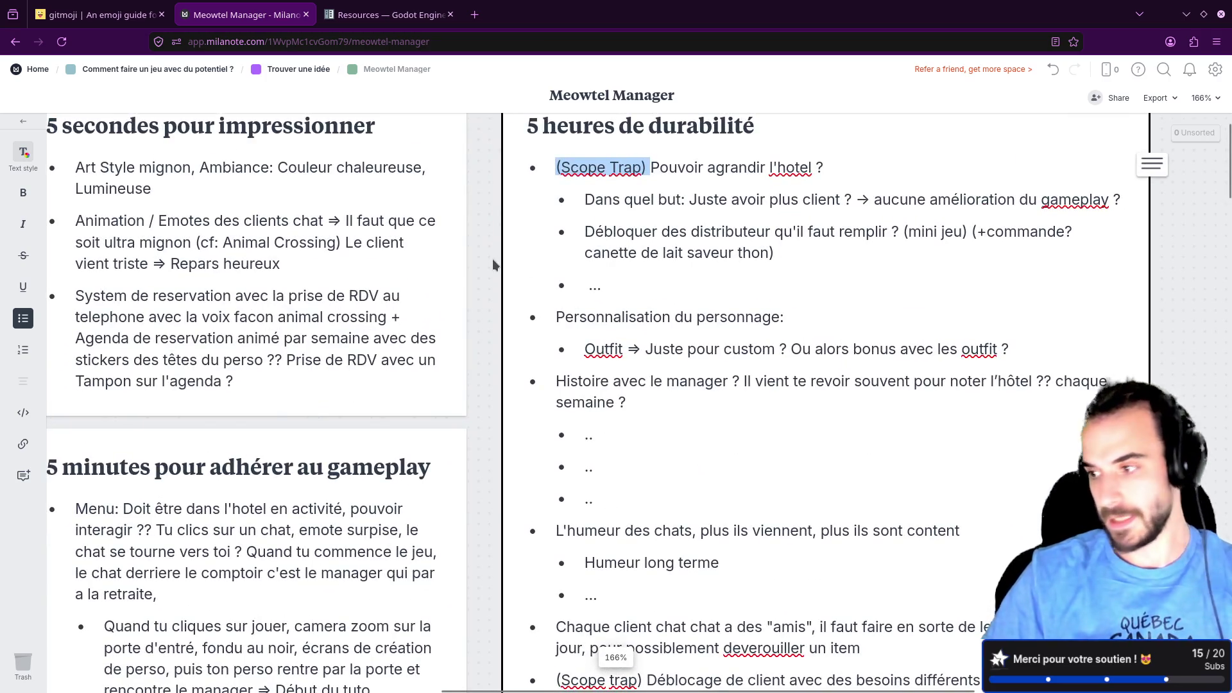
key(BackSpace)
click(487, 226)
drag(495, 240, 435, 278)
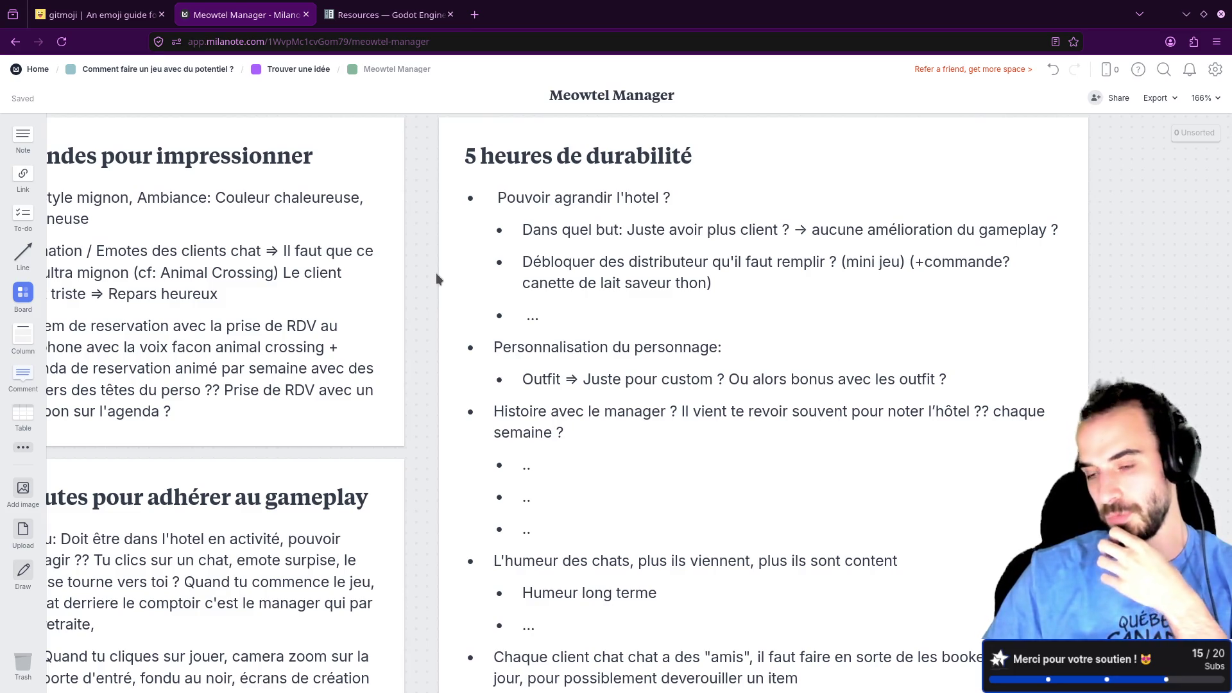
scroll(437, 279, down, 2)
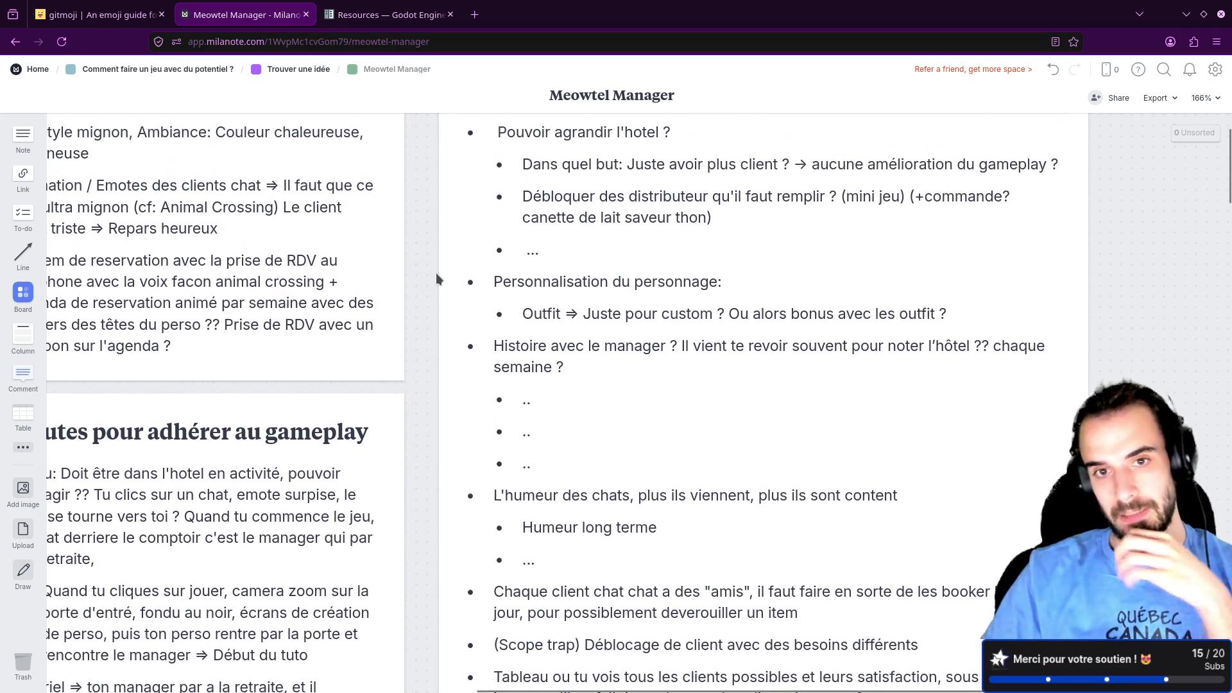
key(ctrl+0)
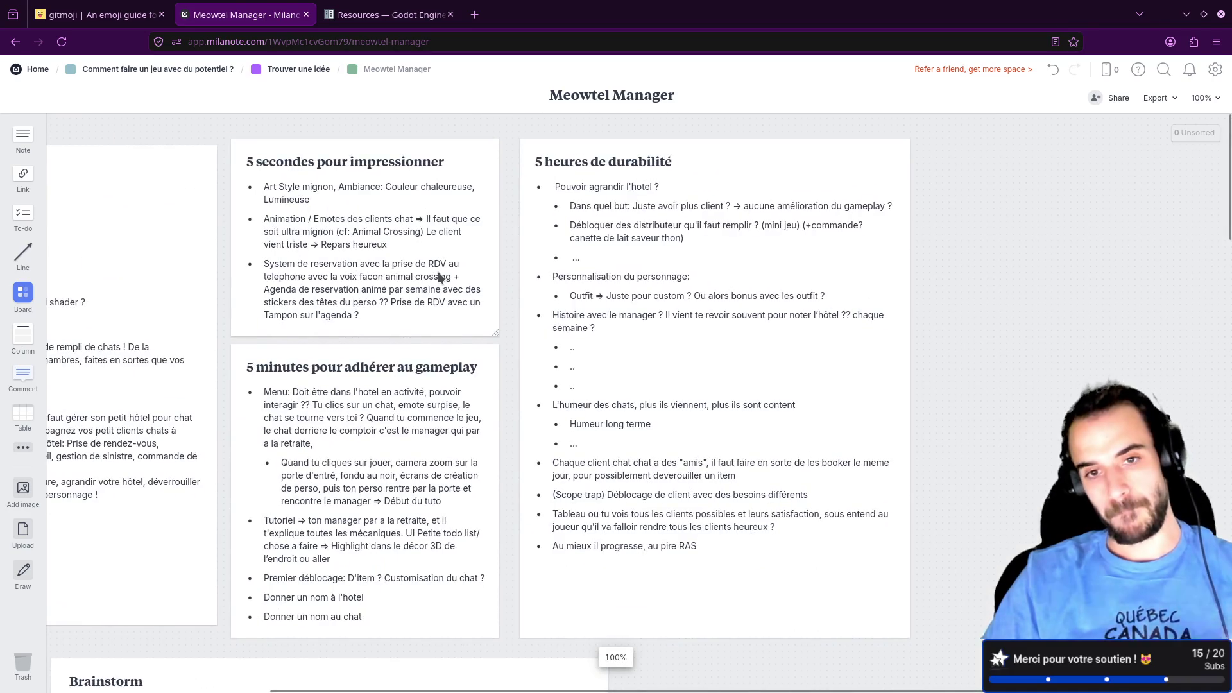
key(ctrl+super+Right)
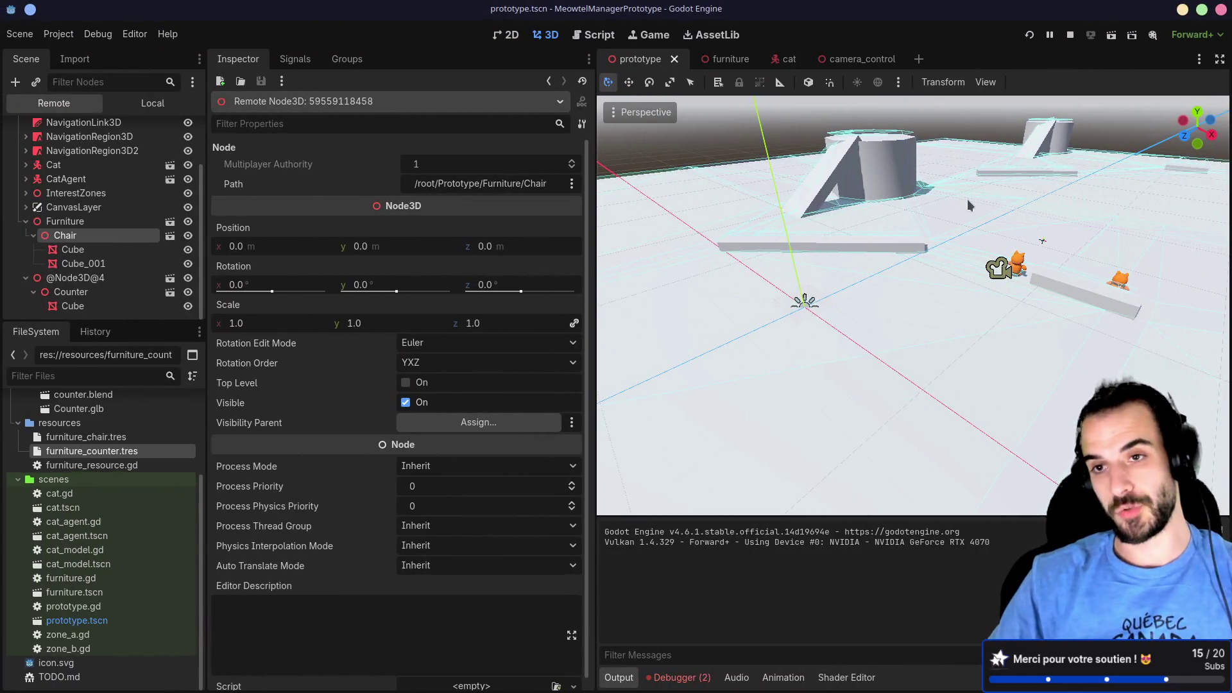
Step: Stop and relaunch the MeowtelManagerPrototype, then orbit the debug camera in close on the cat
key(F8)
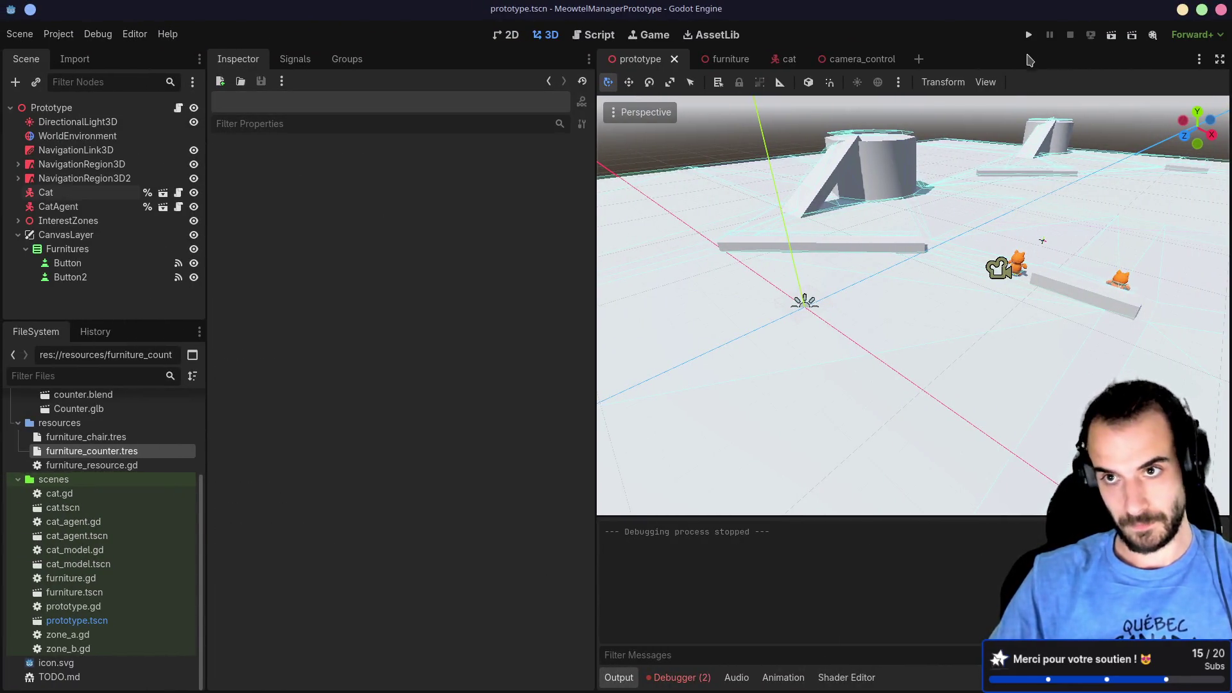
key(F5)
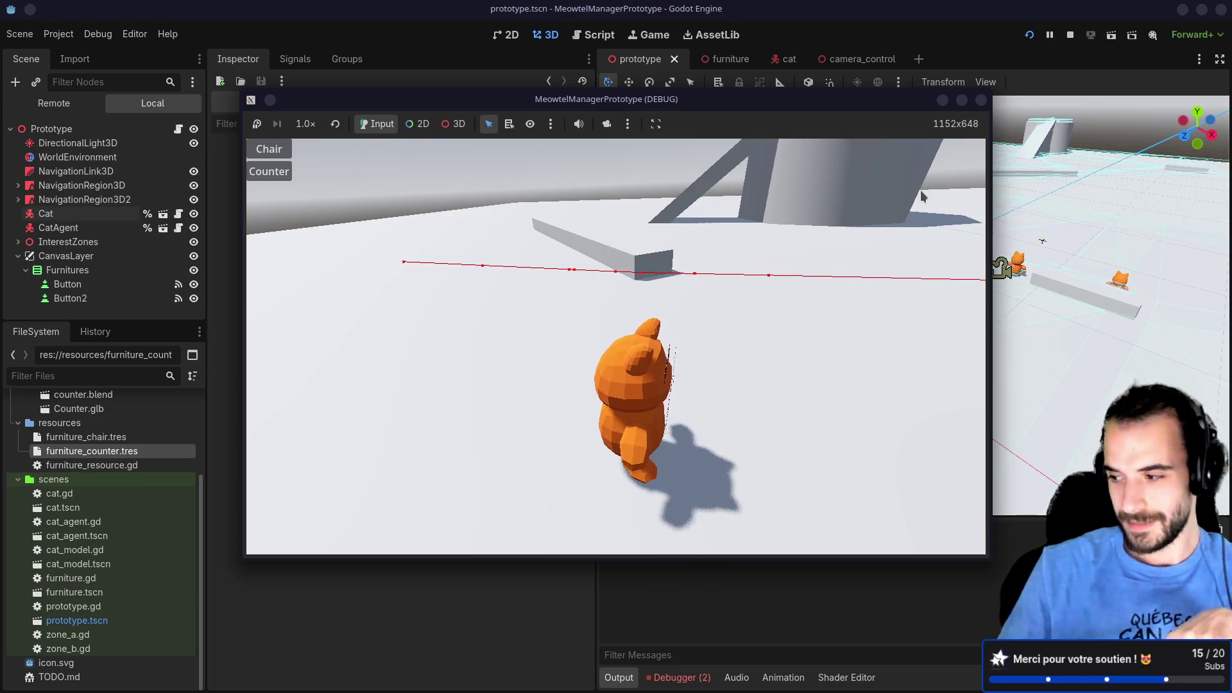
mouse_move(920, 190)
mouse_down()
mouse_move(810, 202)
mouse_move(645, 181)
mouse_move(414, 183)
mouse_move(481, 194)
mouse_up()
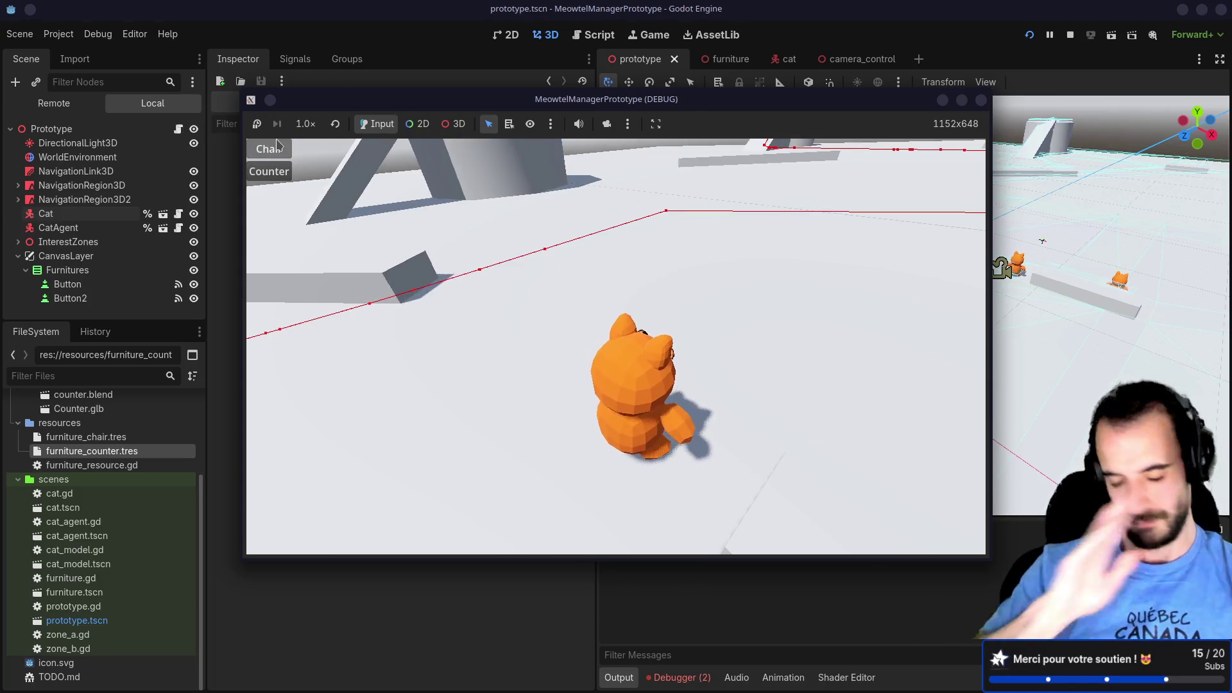
Step: Place a chair and a counter on the floor beside the cat, then orbit around it
click(269, 149)
click(507, 327)
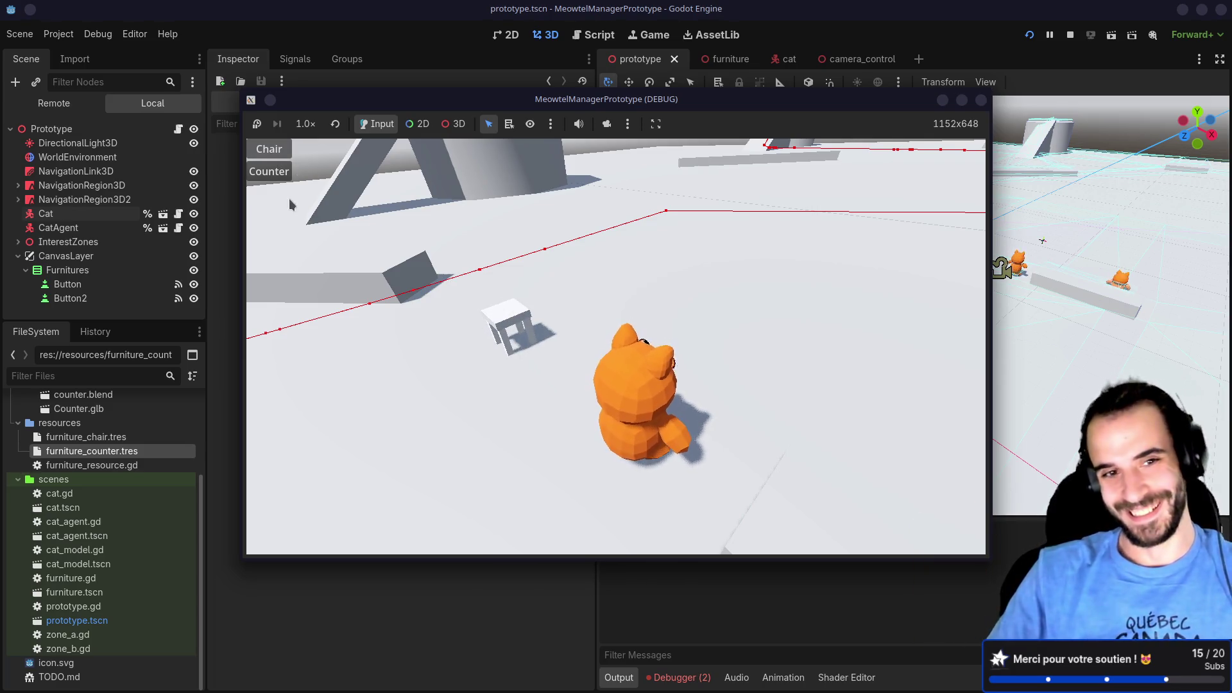
click(269, 172)
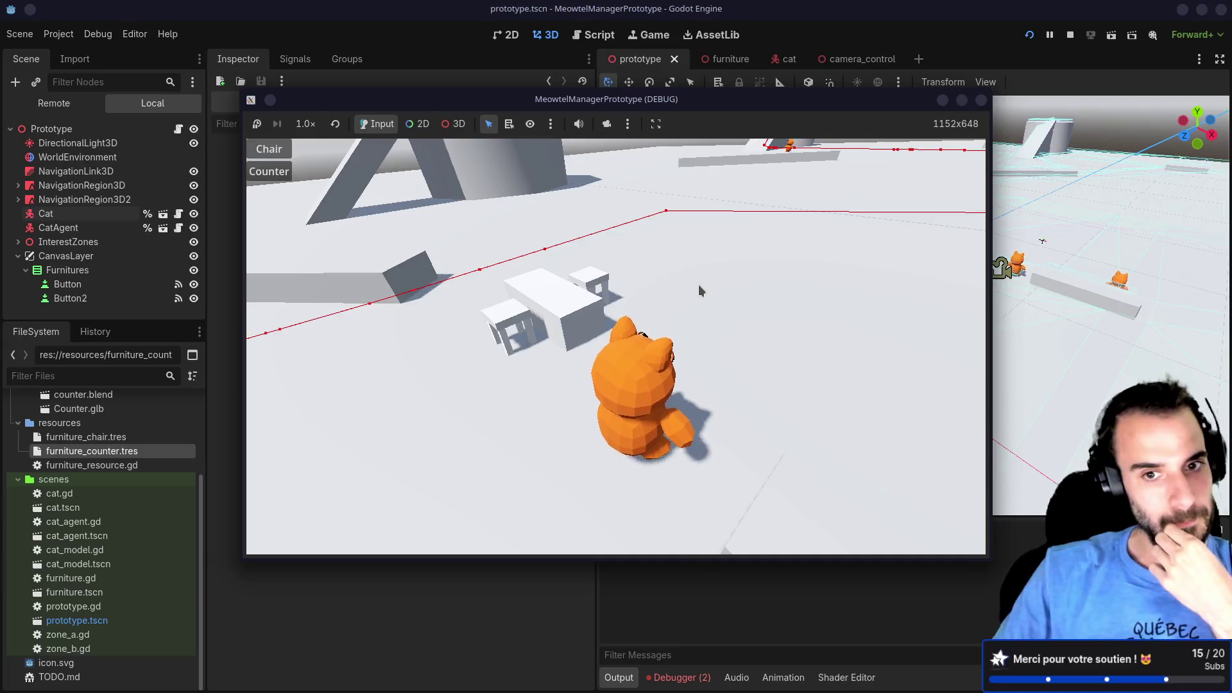
drag(698, 284, 649, 279)
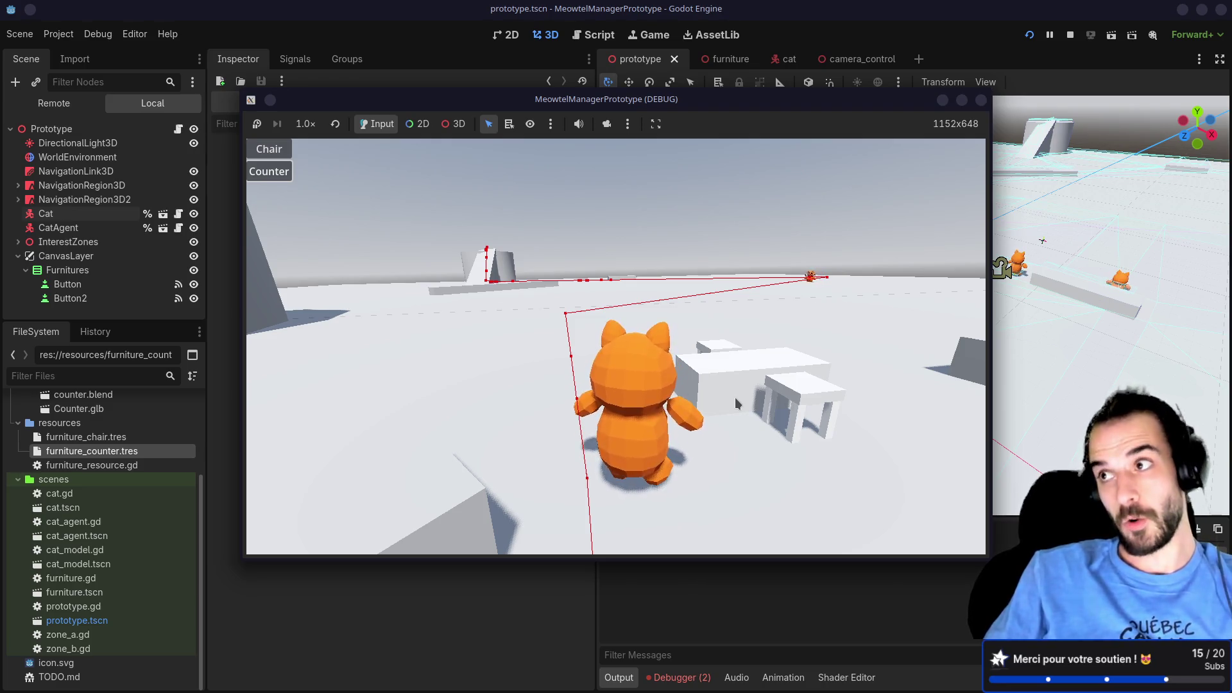
mouse_move(737, 403)
mouse_down()
mouse_move(760, 359)
mouse_move(769, 386)
mouse_move(719, 403)
mouse_move(741, 430)
mouse_up()
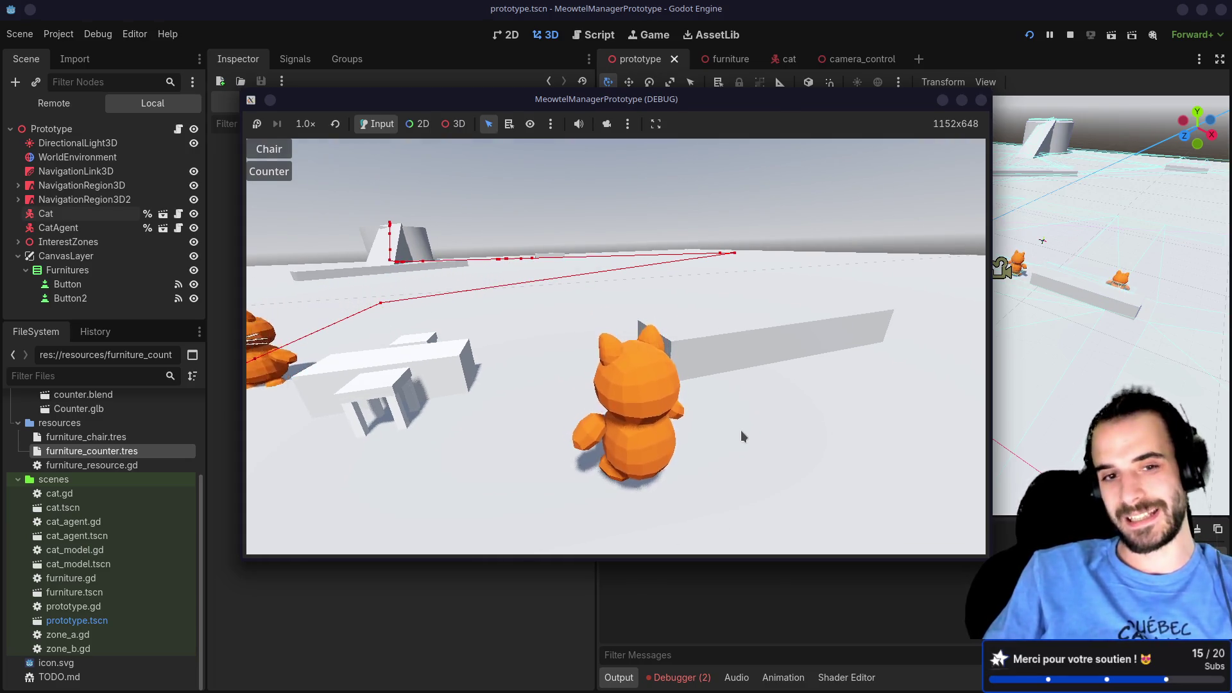
drag(741, 430, 741, 428)
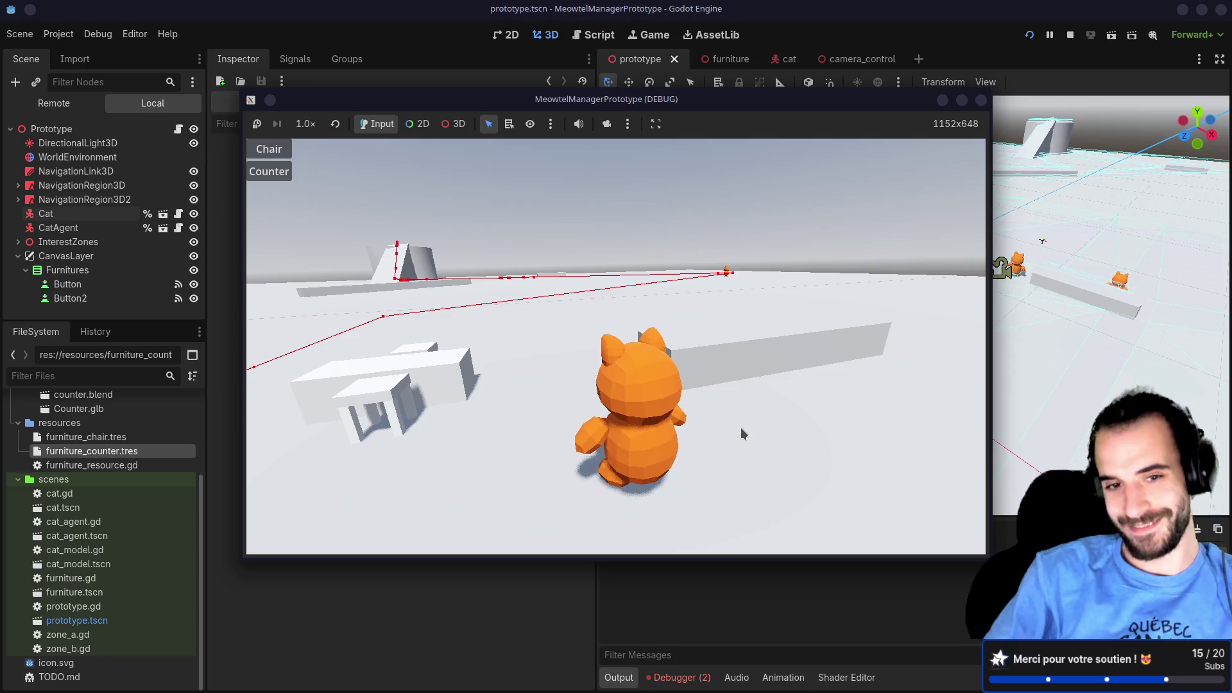
drag(741, 427, 715, 431)
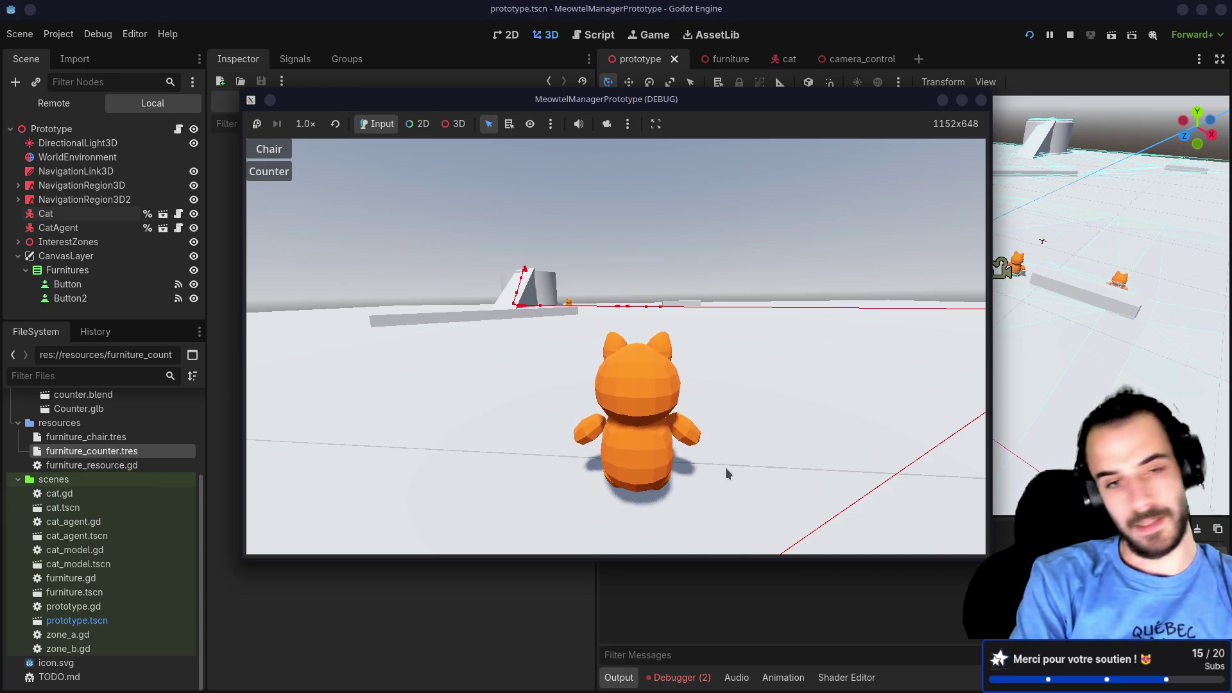
Step: Add a 'Collection ?' sub-bullet under the Outfit line of the 5 heures de durabilité card
key(alt+Tab)
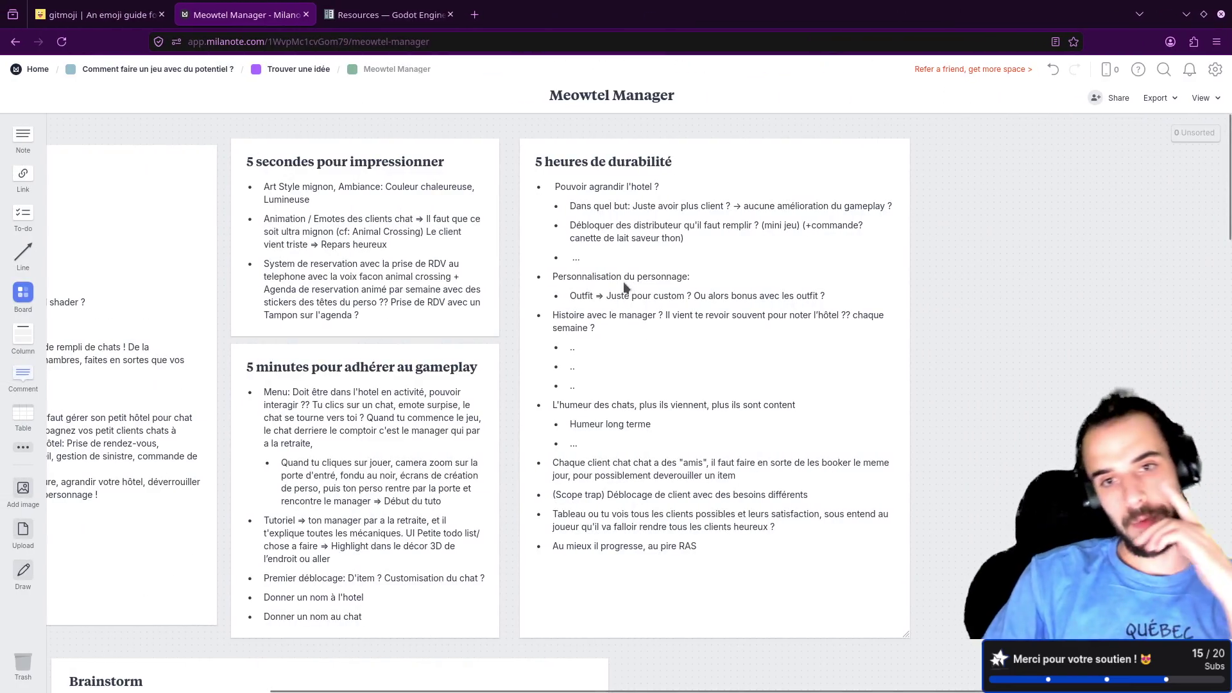
click(553, 276)
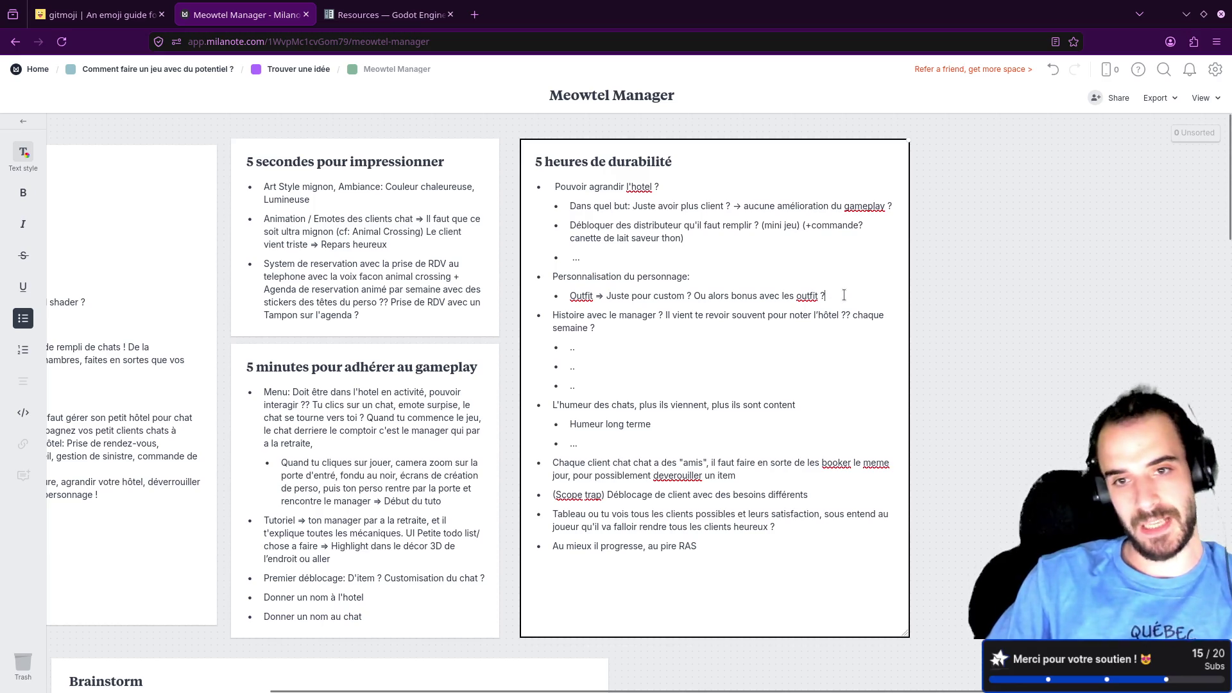
key(Return)
text(Co)
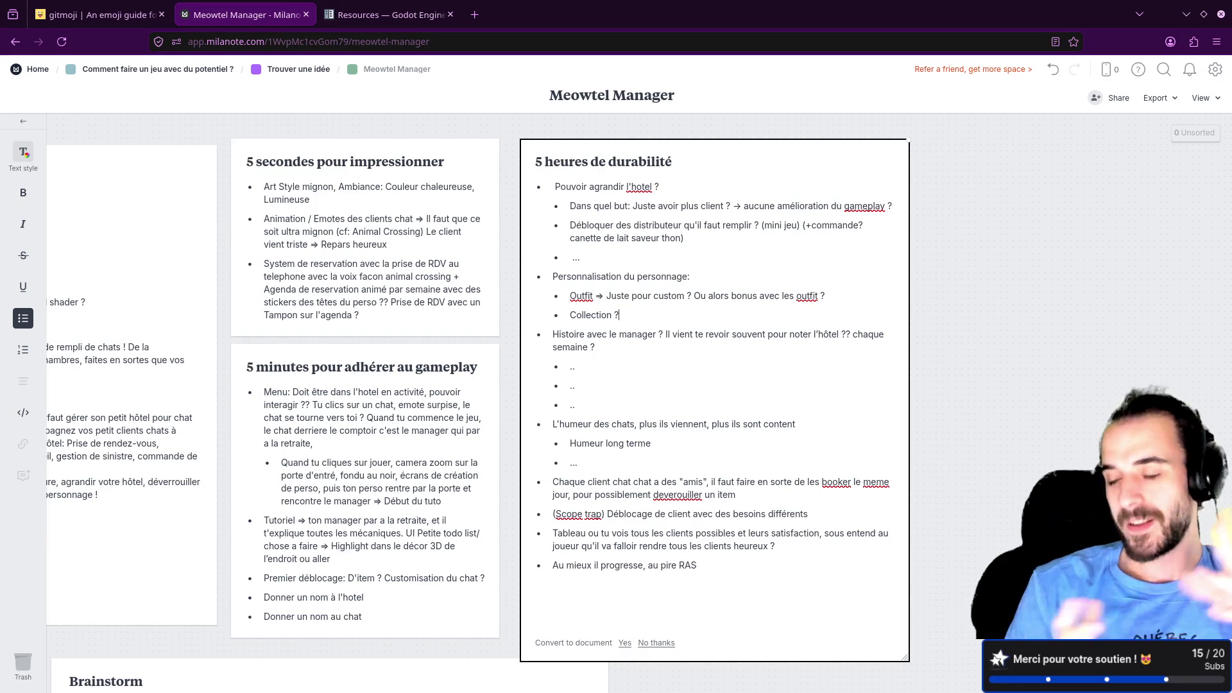
drag(672, 161, 535, 161)
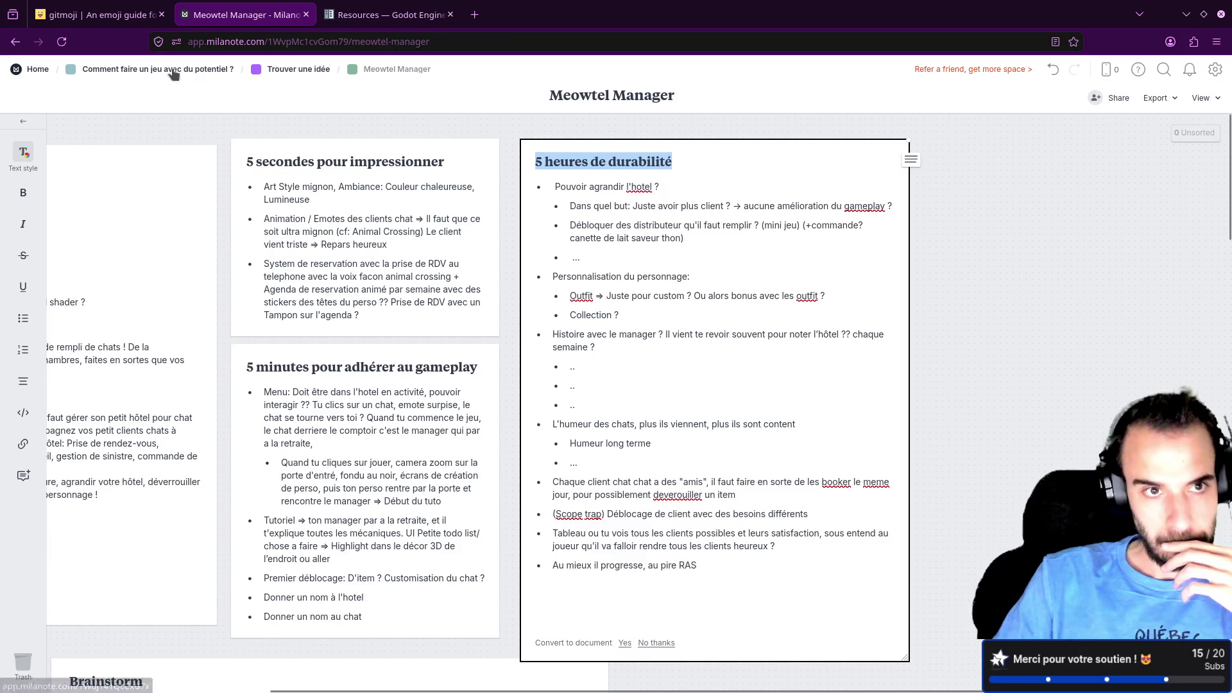
Step: Open the 5 Heures de durabilité board via Trouver une idée and align the Équilibrage card
click(174, 71)
click(156, 488)
click(603, 212)
drag(270, 276, 260, 280)
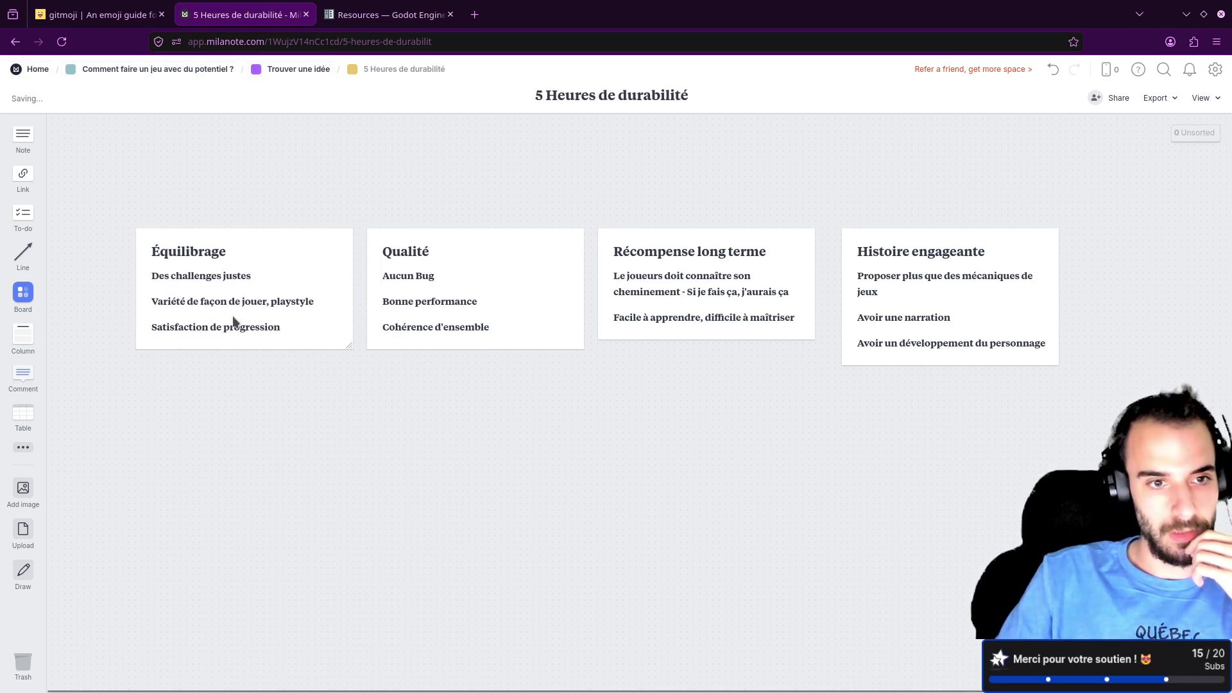
Step: Select phrases in the Équilibrage card and nudge the Récompense long terme card into place
click(176, 303)
click(185, 303)
drag(268, 301, 152, 302)
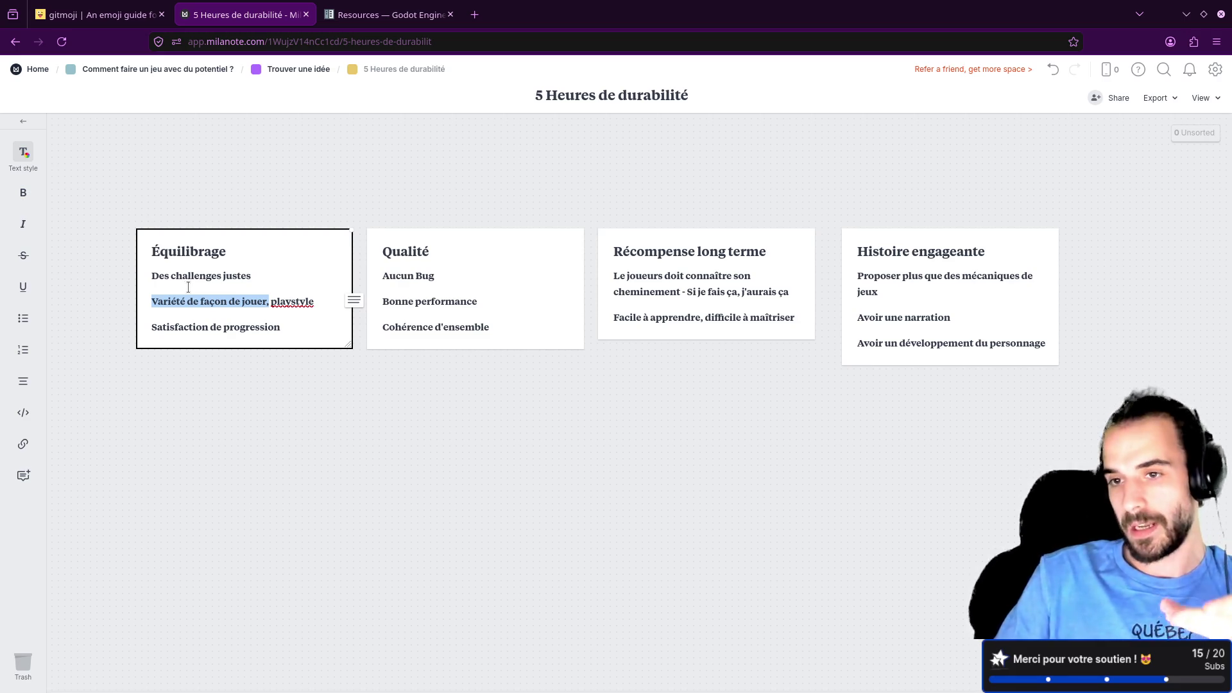
click(232, 369)
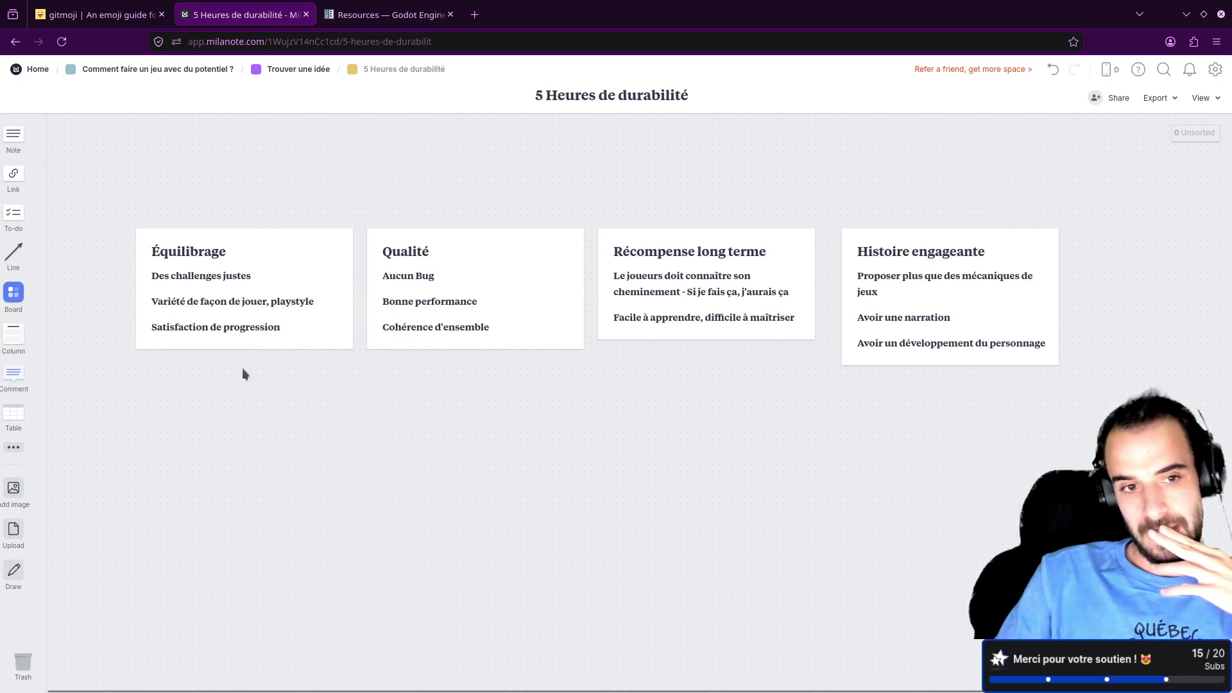
click(274, 340)
key(ctrl+shift+Left)
key(ctrl+shift+Left)
key(ctrl+shift+Left)
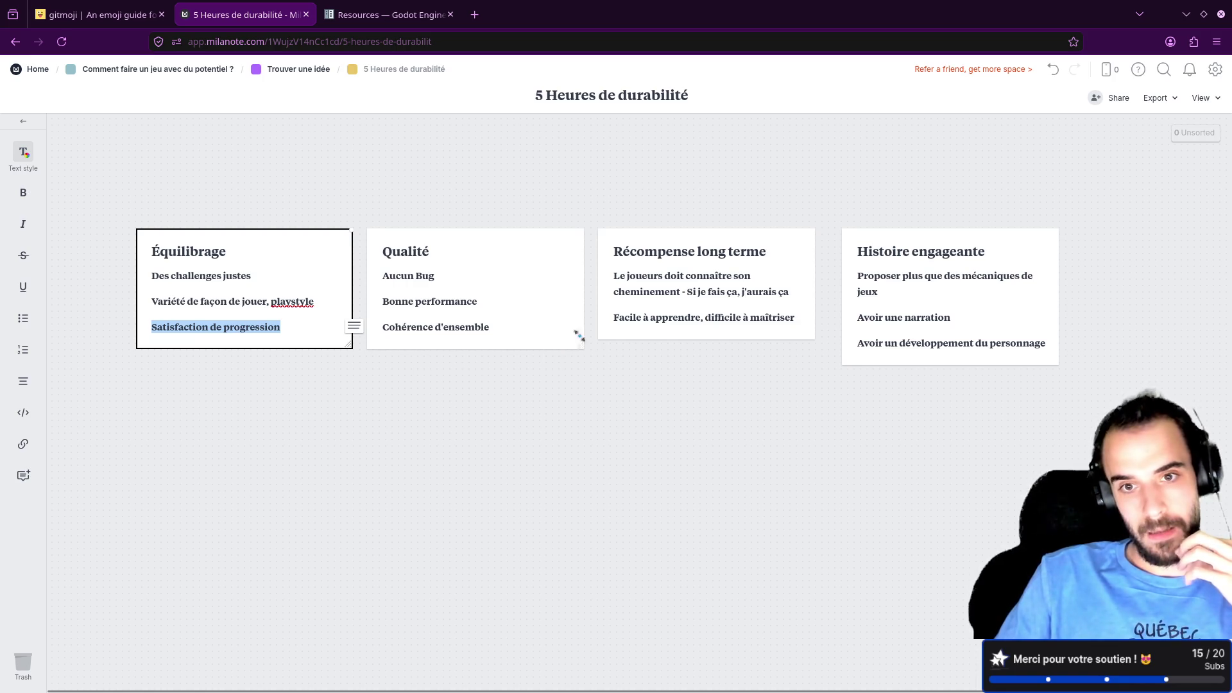
click(642, 330)
drag(699, 294, 706, 295)
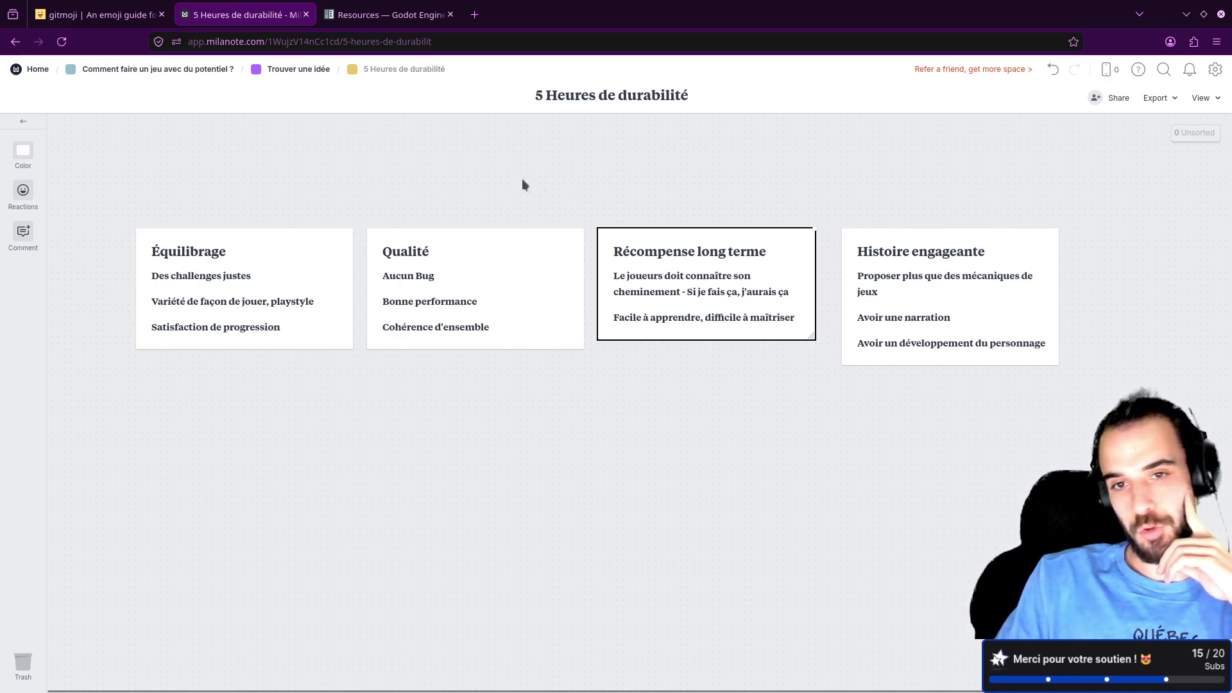
click(299, 71)
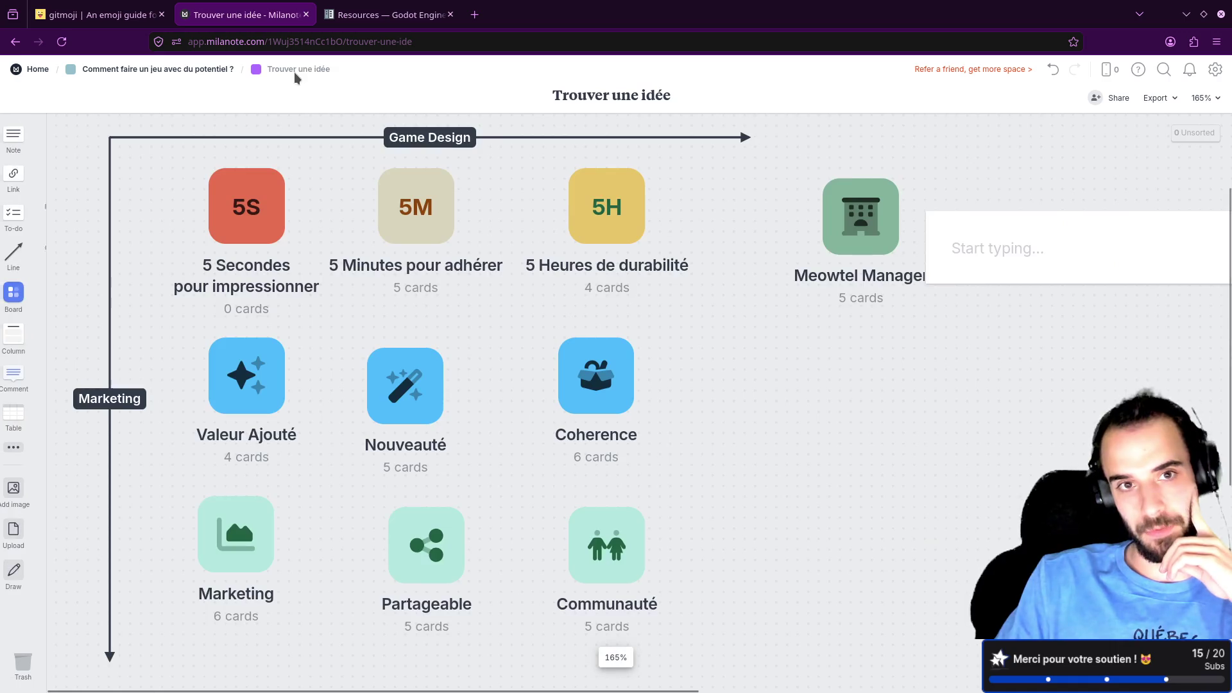
click(978, 256)
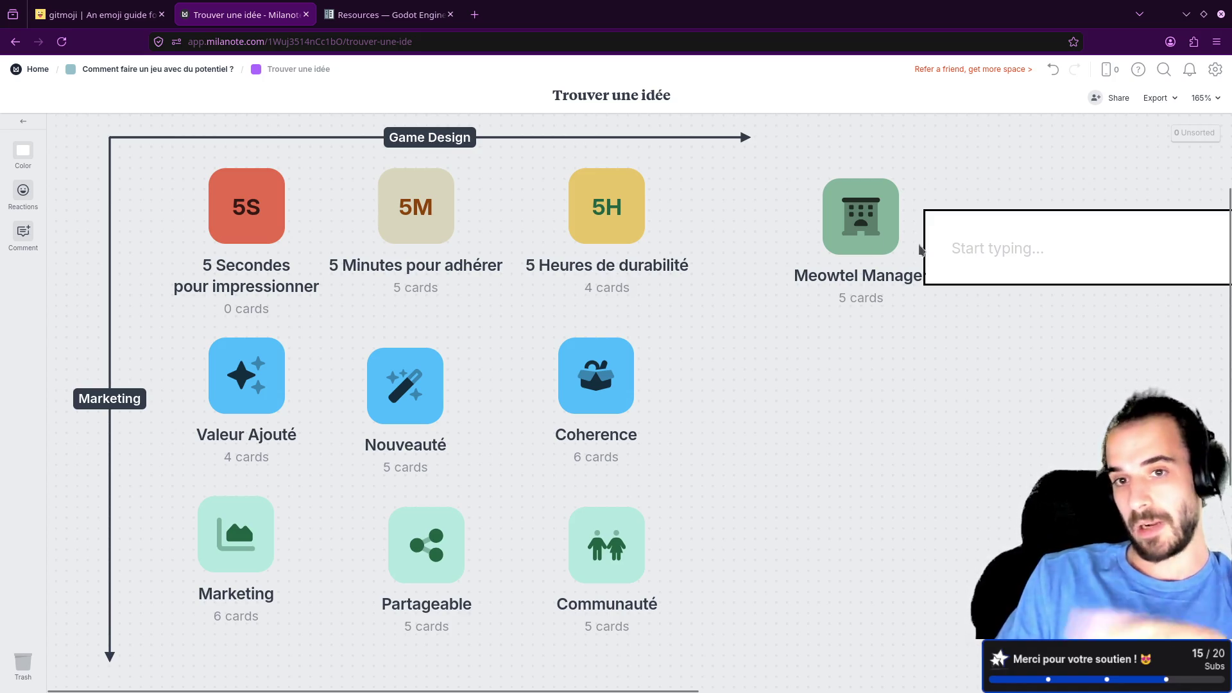
double_click(603, 239)
click(178, 313)
drag(152, 302, 269, 300)
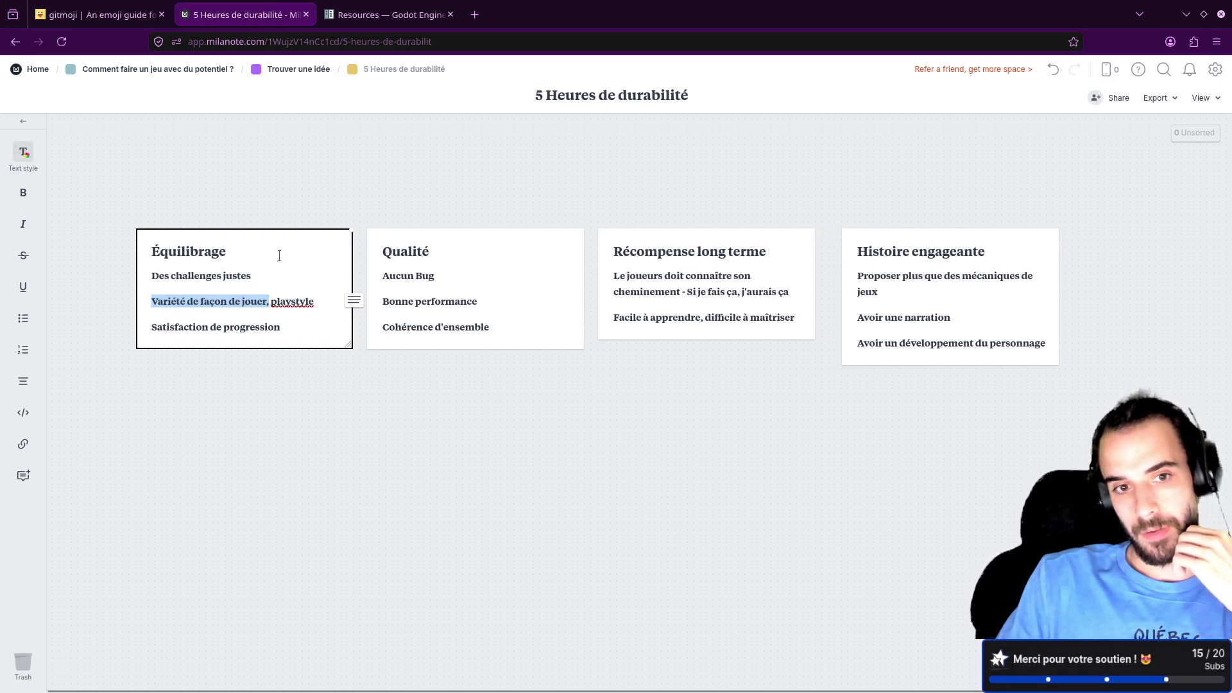
Step: Deselect the Équilibrage card and return to the Trouver une idée board through the breadcrumb
click(367, 193)
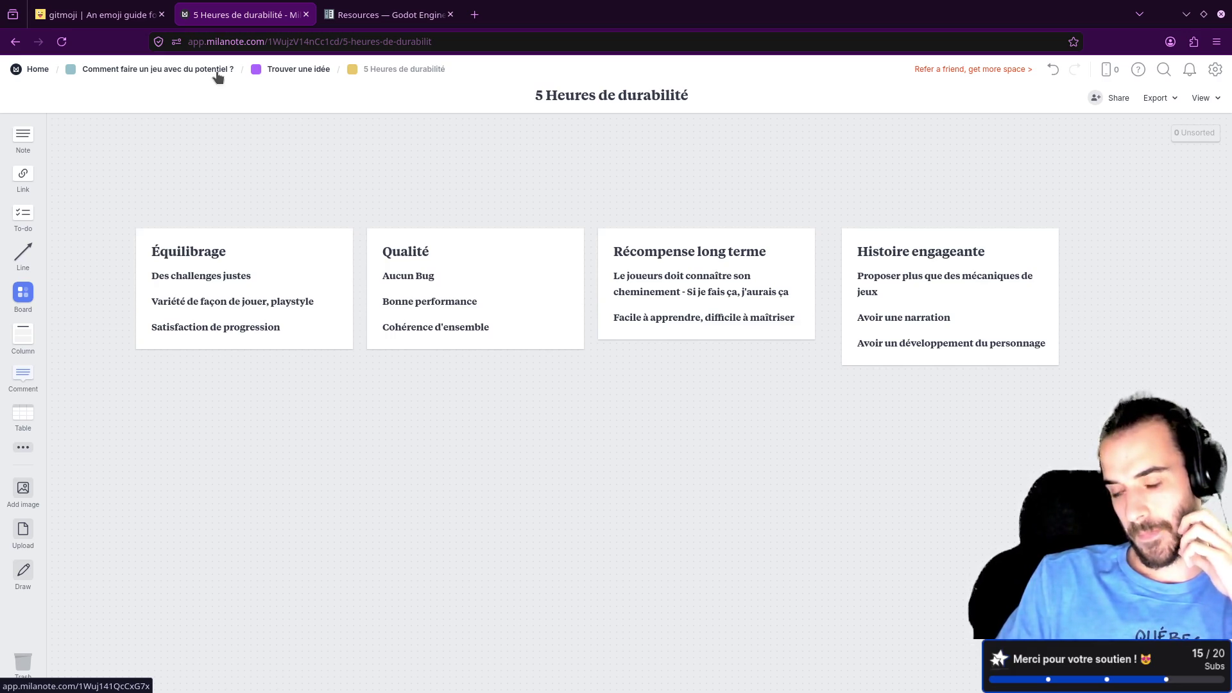
click(303, 72)
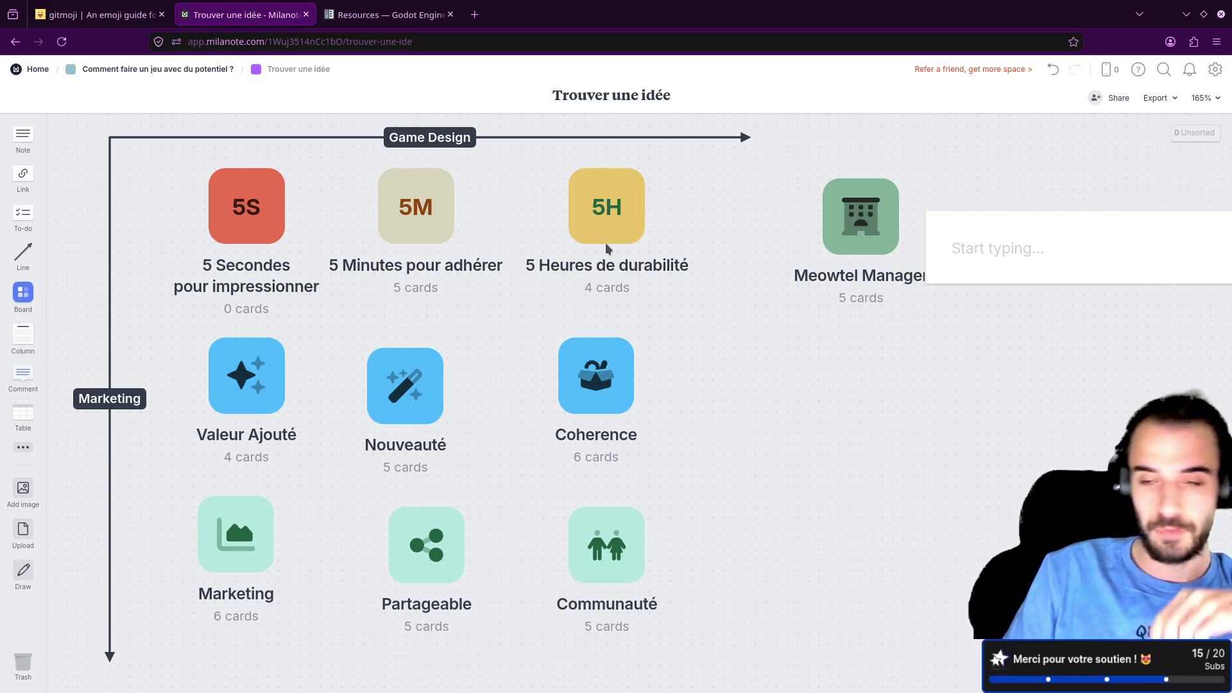
Step: Discard the empty note sitting beside the Meowtel Manager board
click(1025, 249)
click(1018, 264)
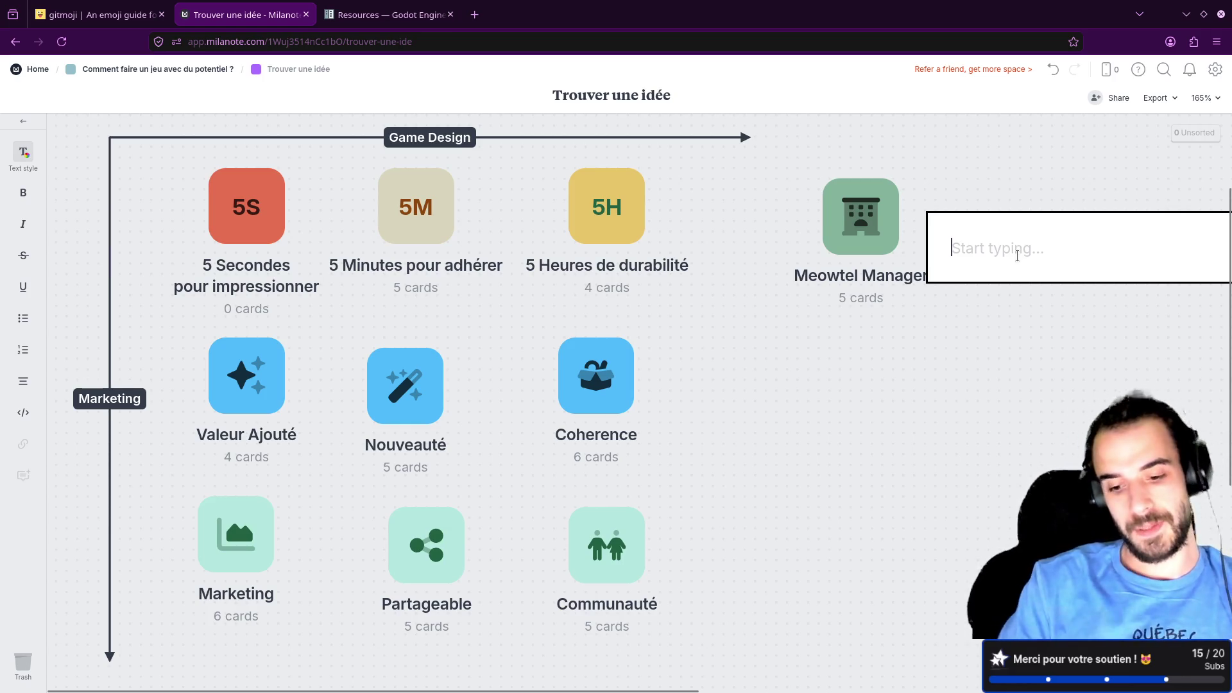
key(Escape)
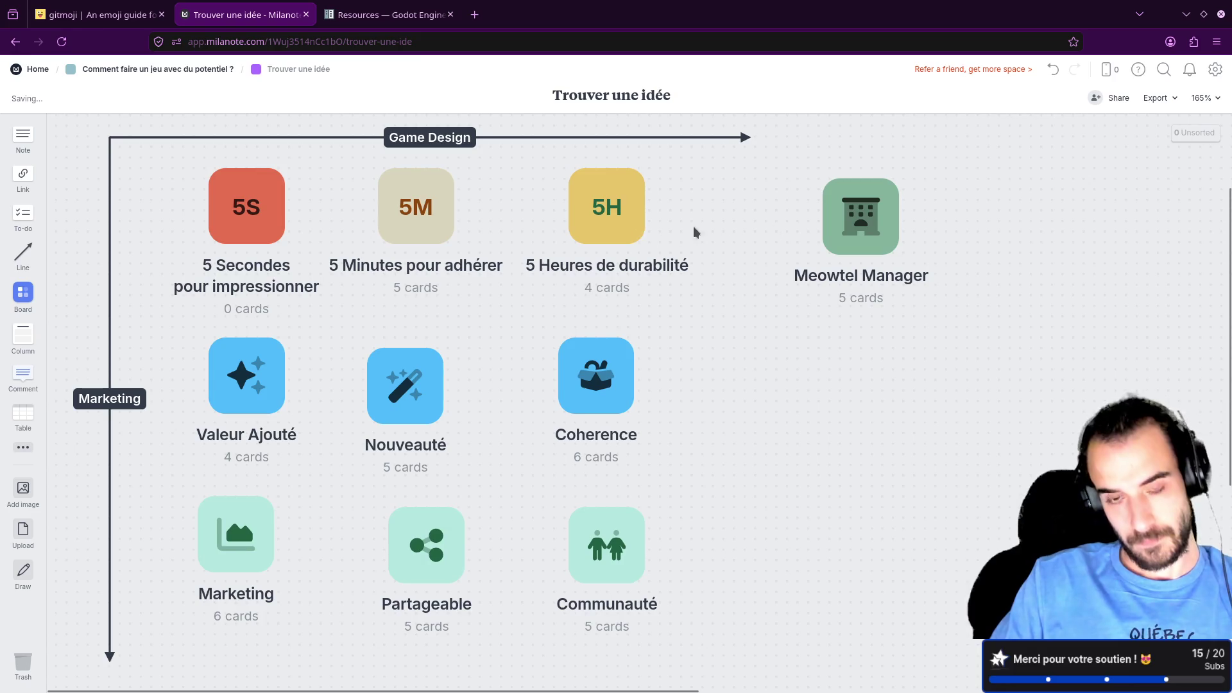
Step: Reposition the 5 heures card, realign the 5 Secondes and 5 Minutes boards, and reopen Meowtel Manager
click(867, 234)
mouse_move(769, 292)
mouse_down()
mouse_move(787, 295)
mouse_move(745, 295)
mouse_up()
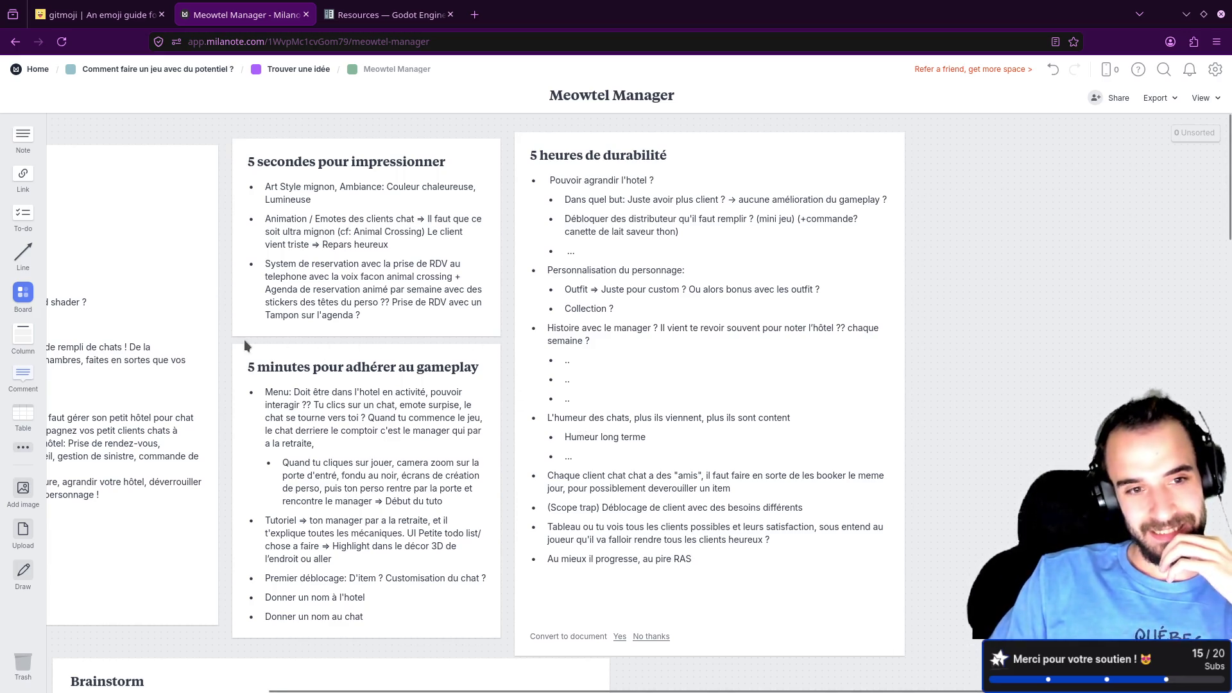
click(305, 68)
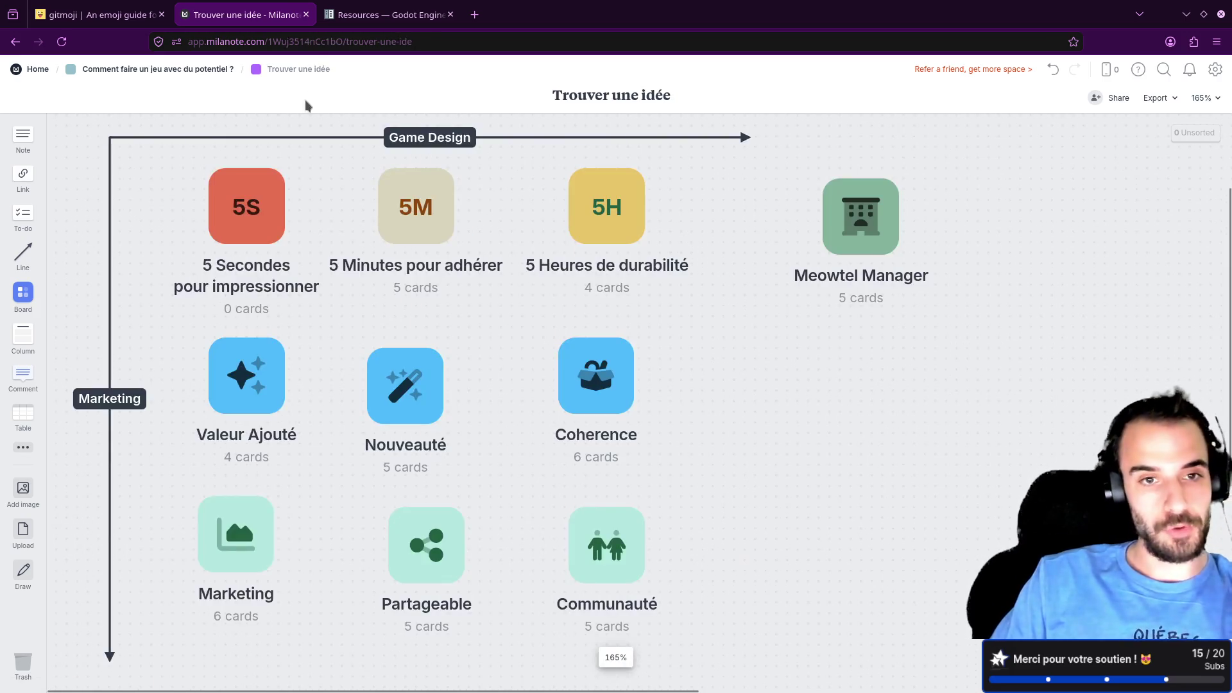
drag(239, 206, 238, 211)
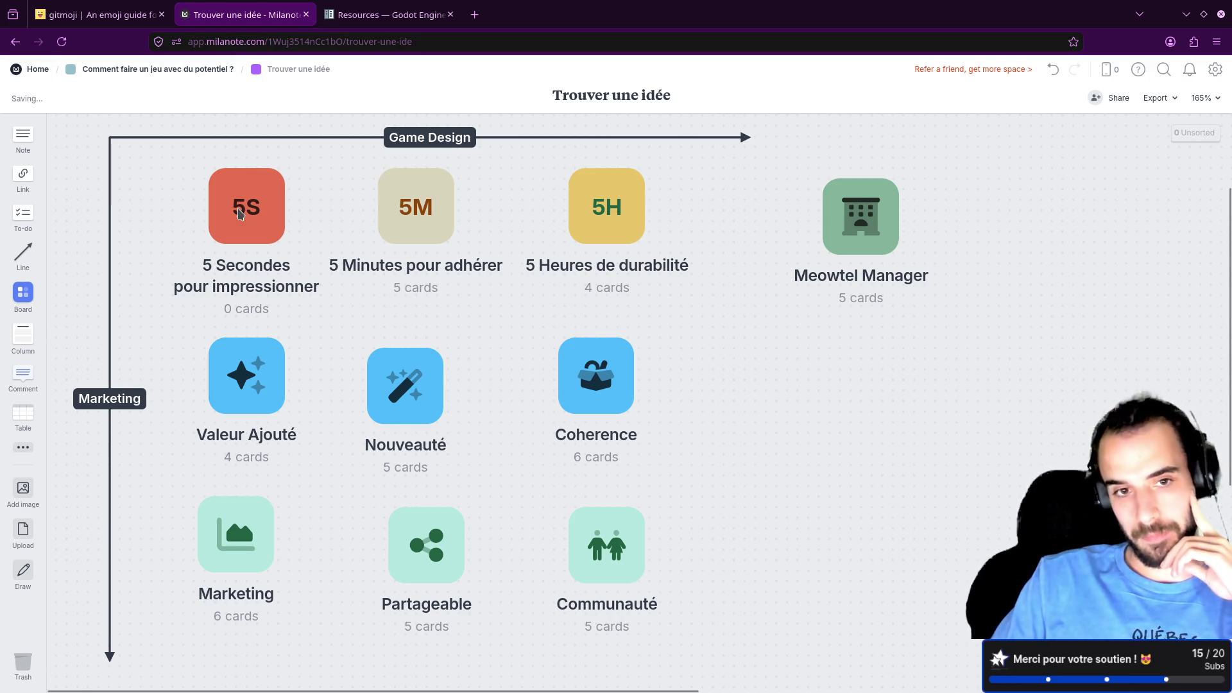
drag(422, 217, 421, 225)
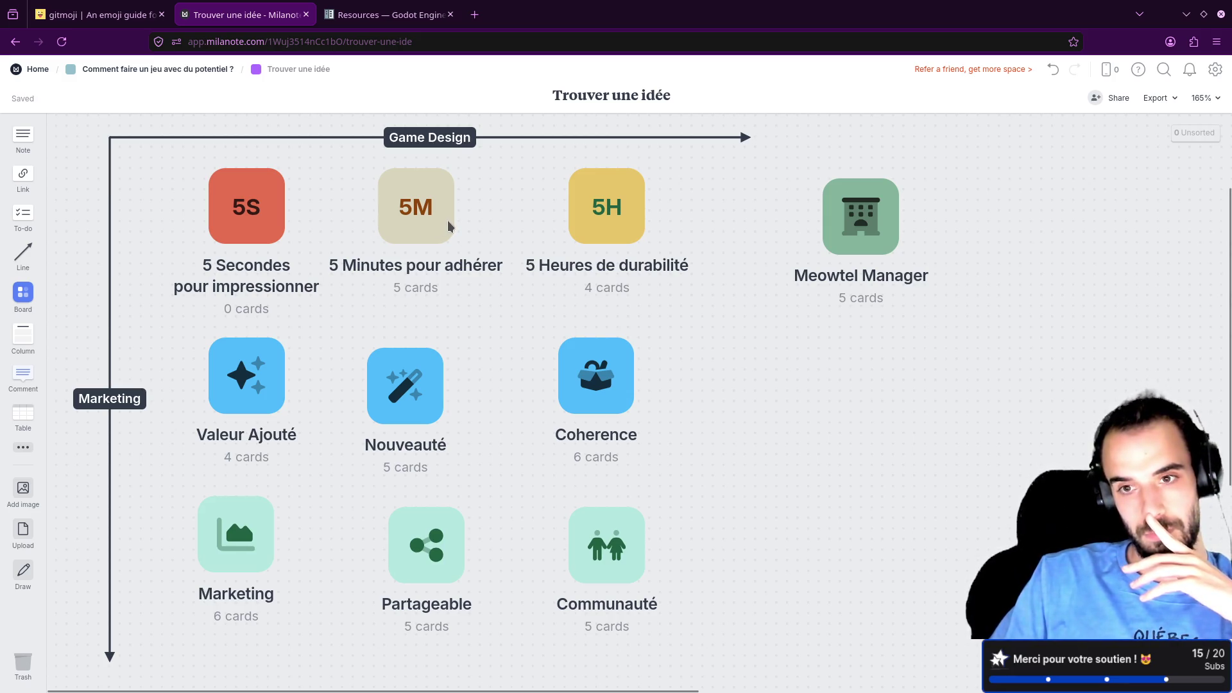
click(837, 223)
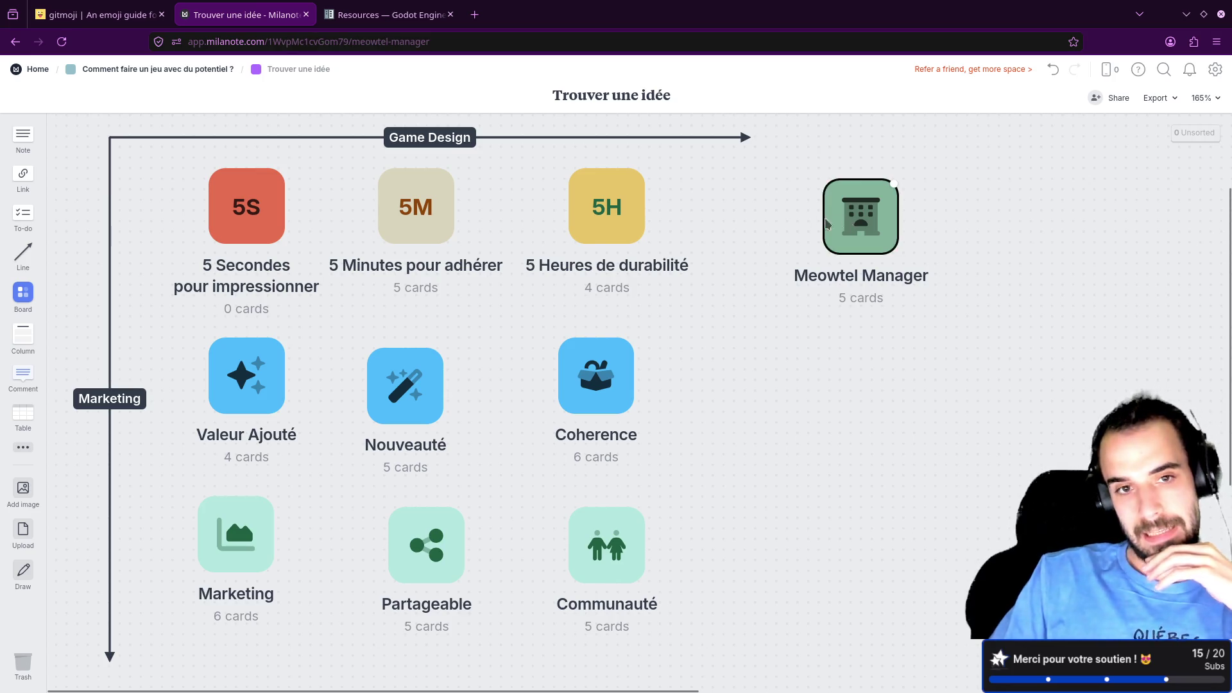
Step: Pan to reveal the Game Design Brief and select the 5 secondes and 5 minutes cards
click(374, 202)
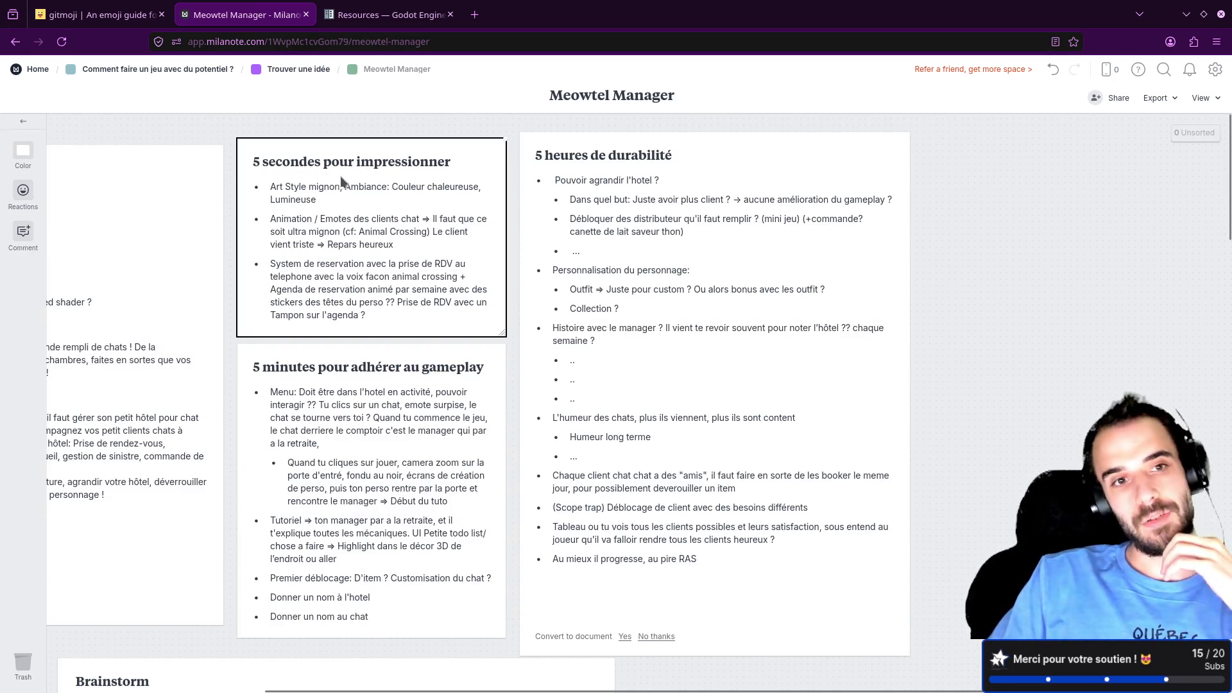
click(211, 134)
scroll(363, 169, left, 5)
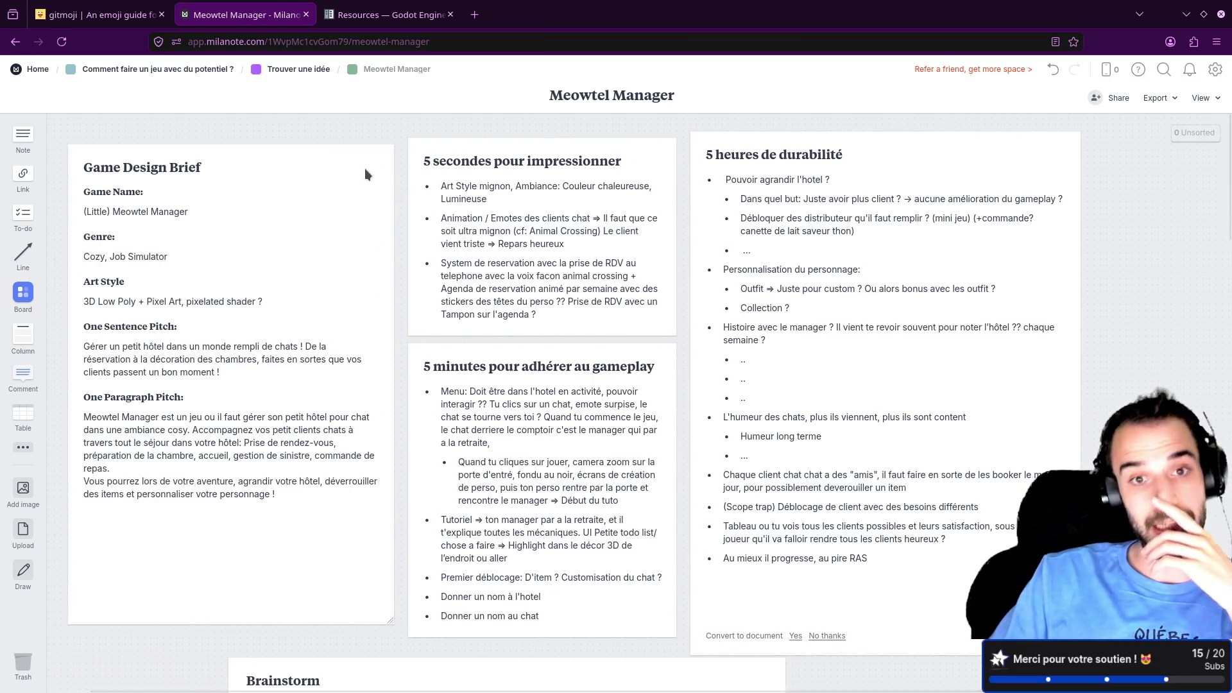
click(478, 192)
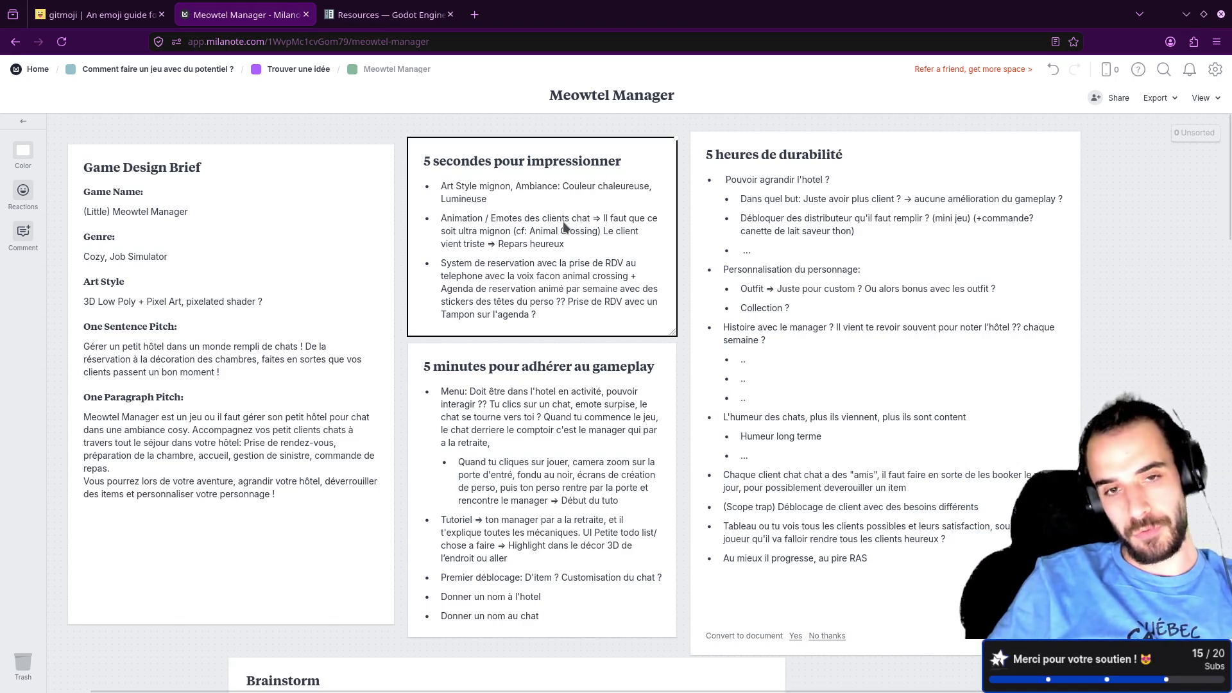
click(566, 382)
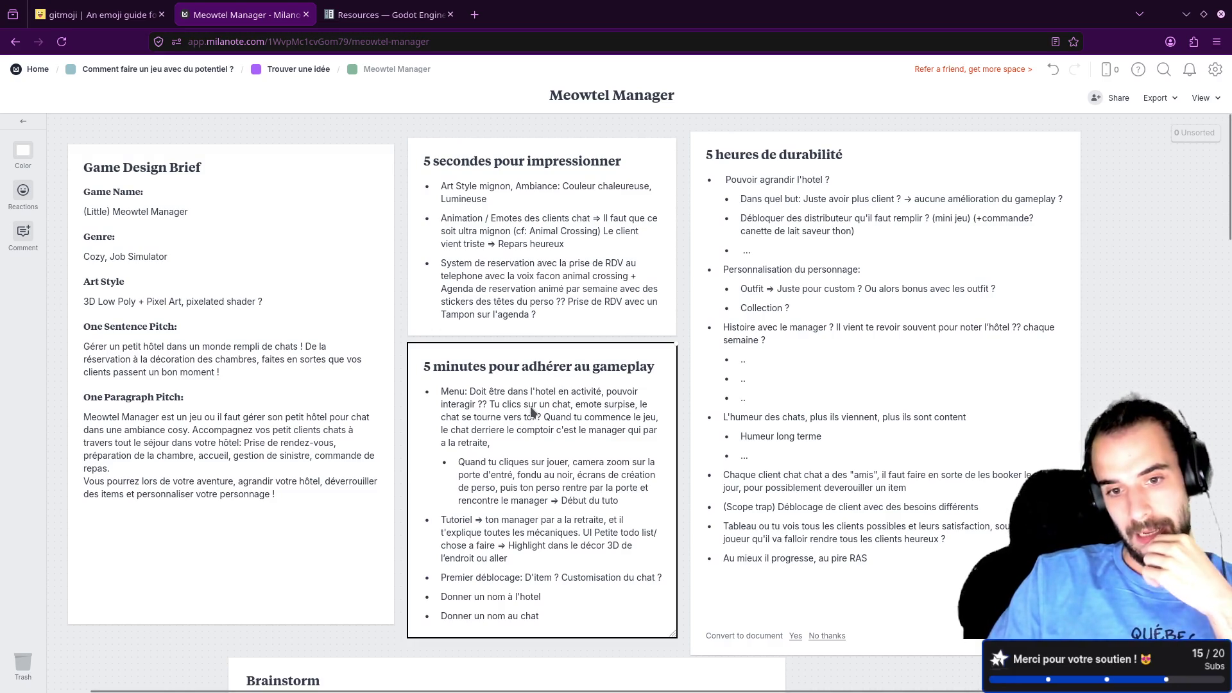
scroll(531, 406, down, 2)
click(493, 414)
drag(486, 388, 509, 424)
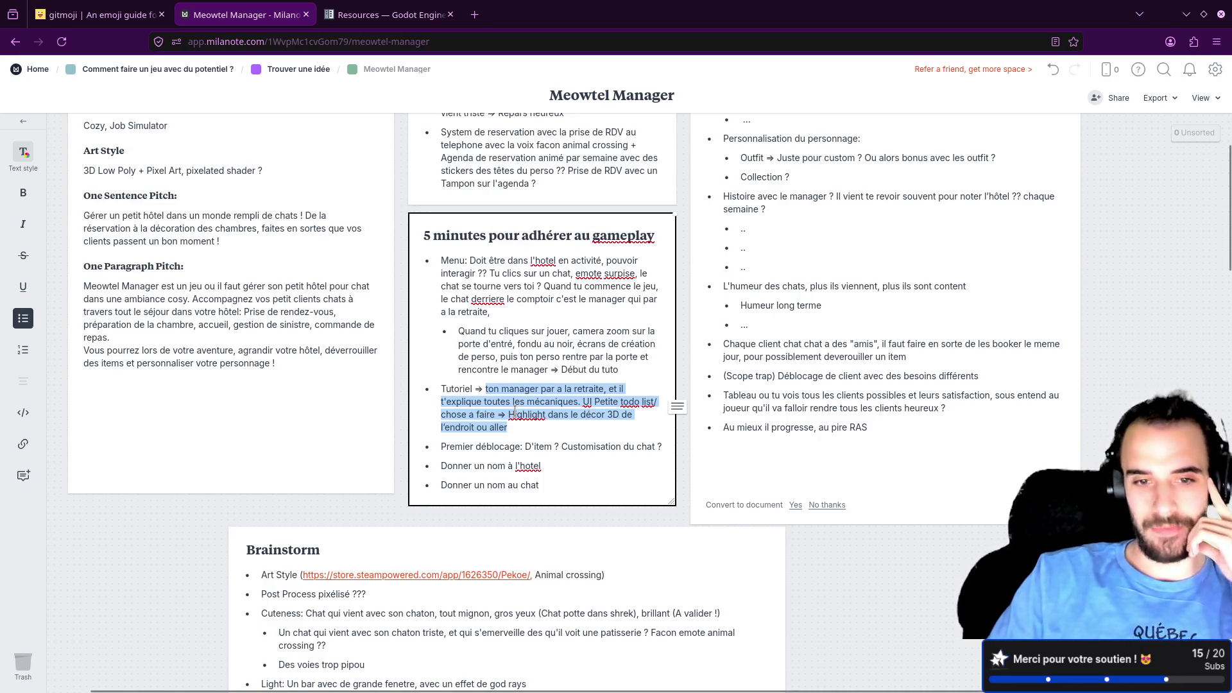
click(508, 417)
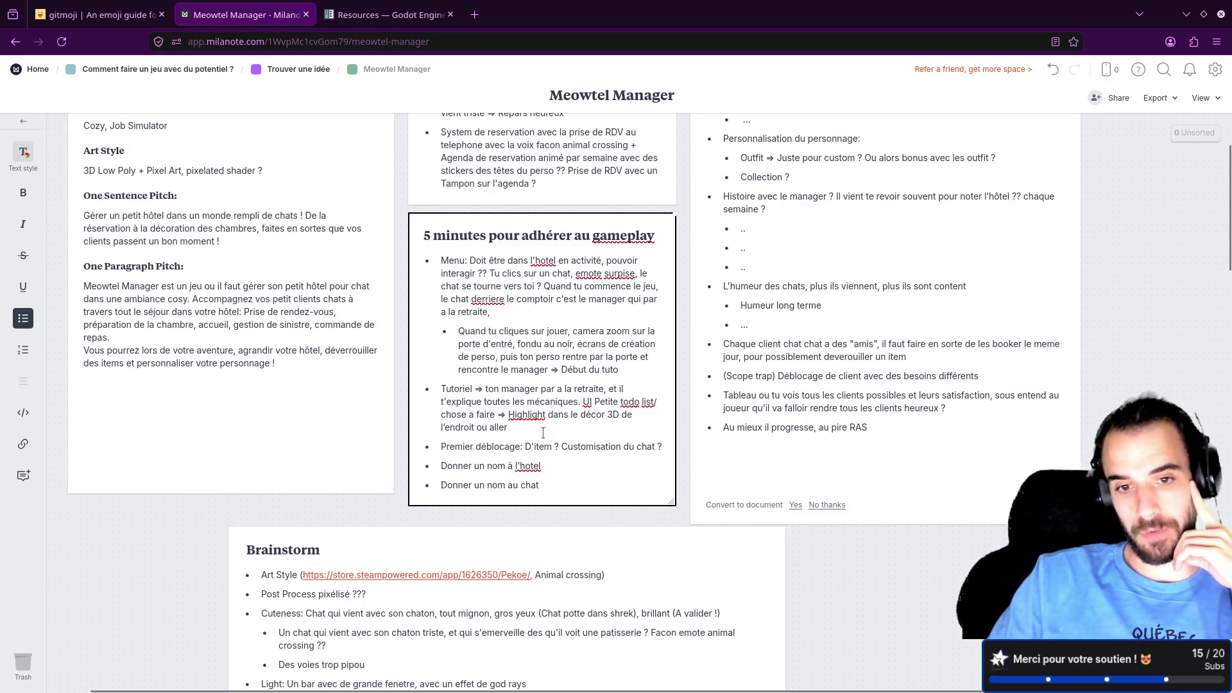
drag(552, 435, 582, 447)
click(550, 484)
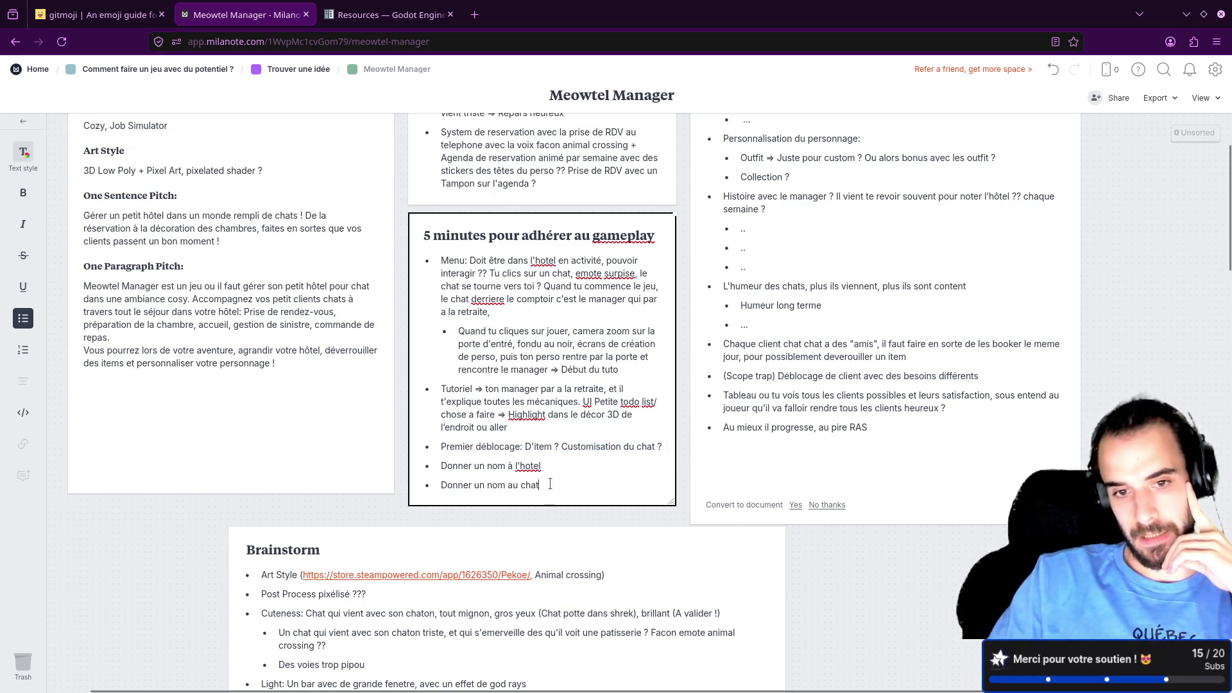
scroll(550, 481, up, 2)
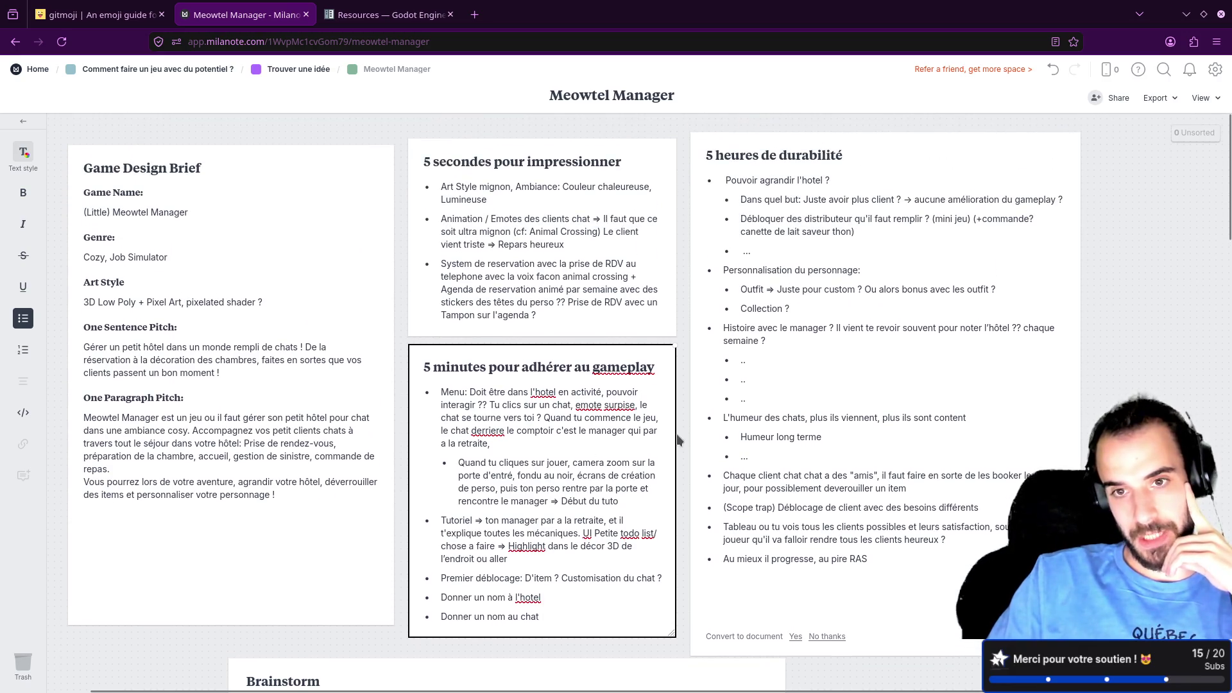
click(814, 367)
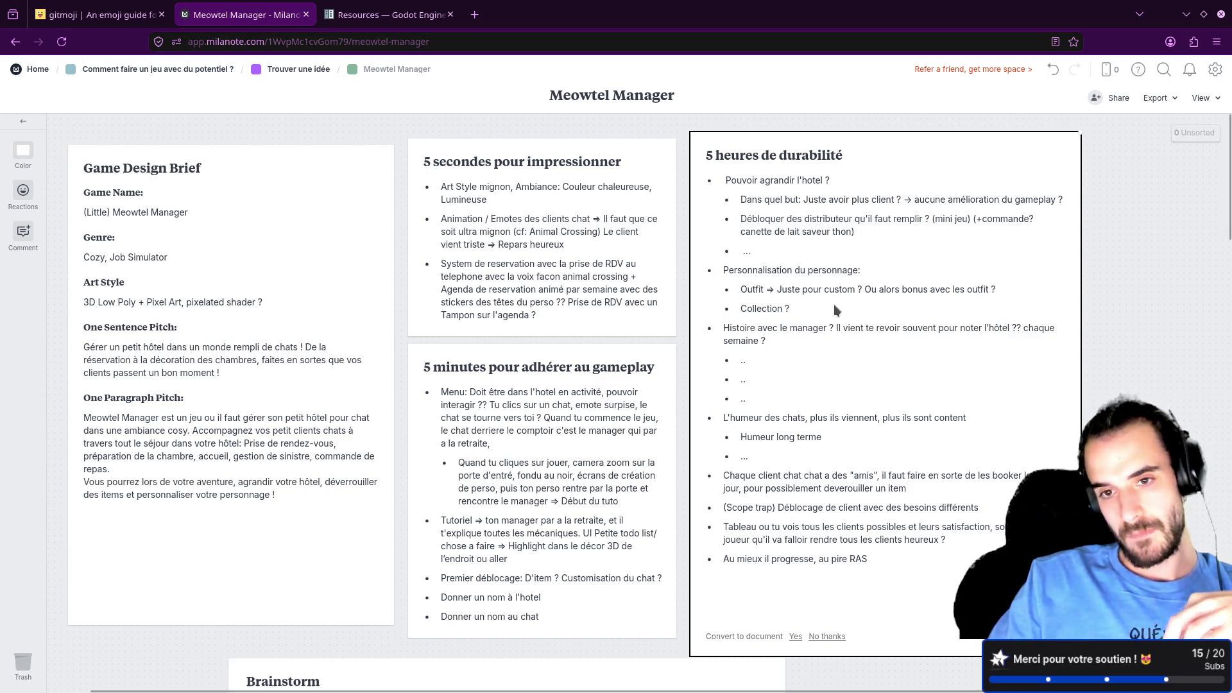
click(780, 362)
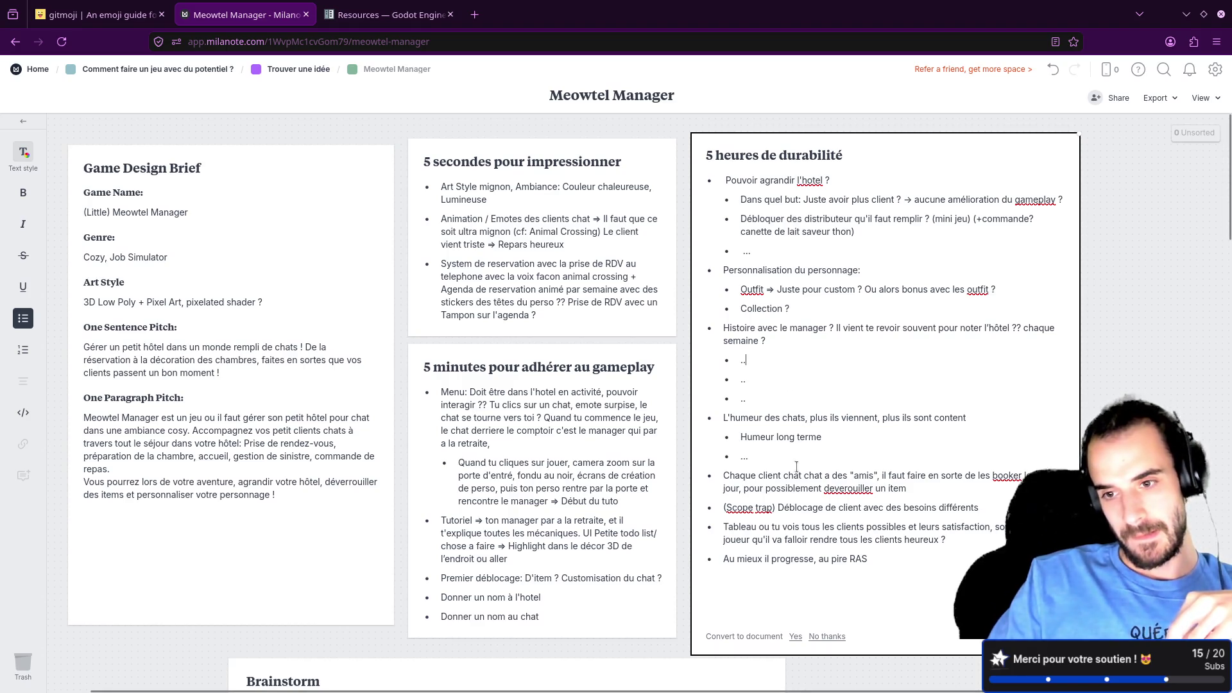
drag(781, 508, 956, 506)
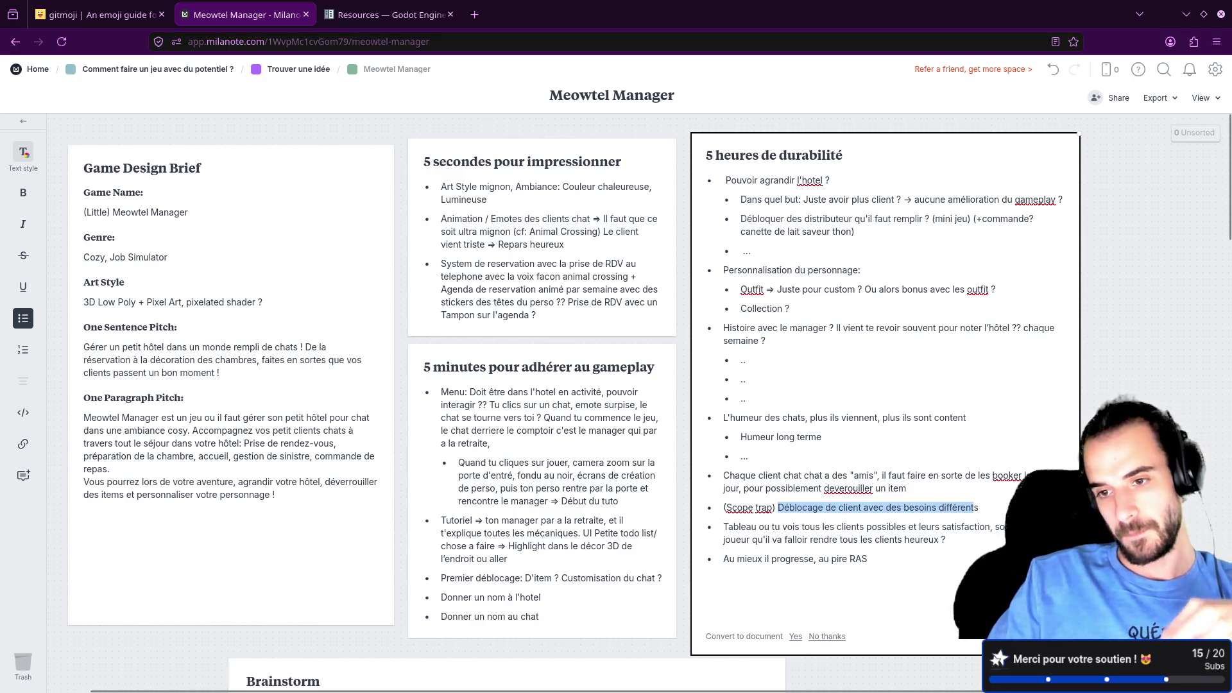
scroll(580, 412, right, 2)
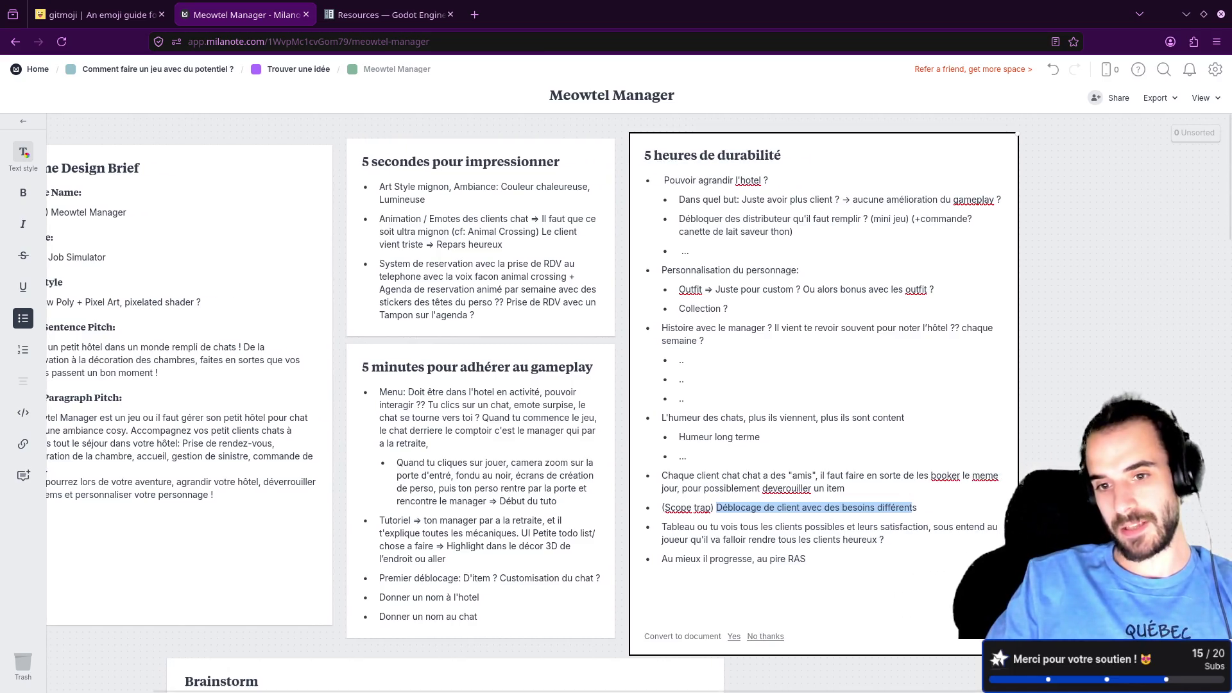
scroll(913, 518, up, 5)
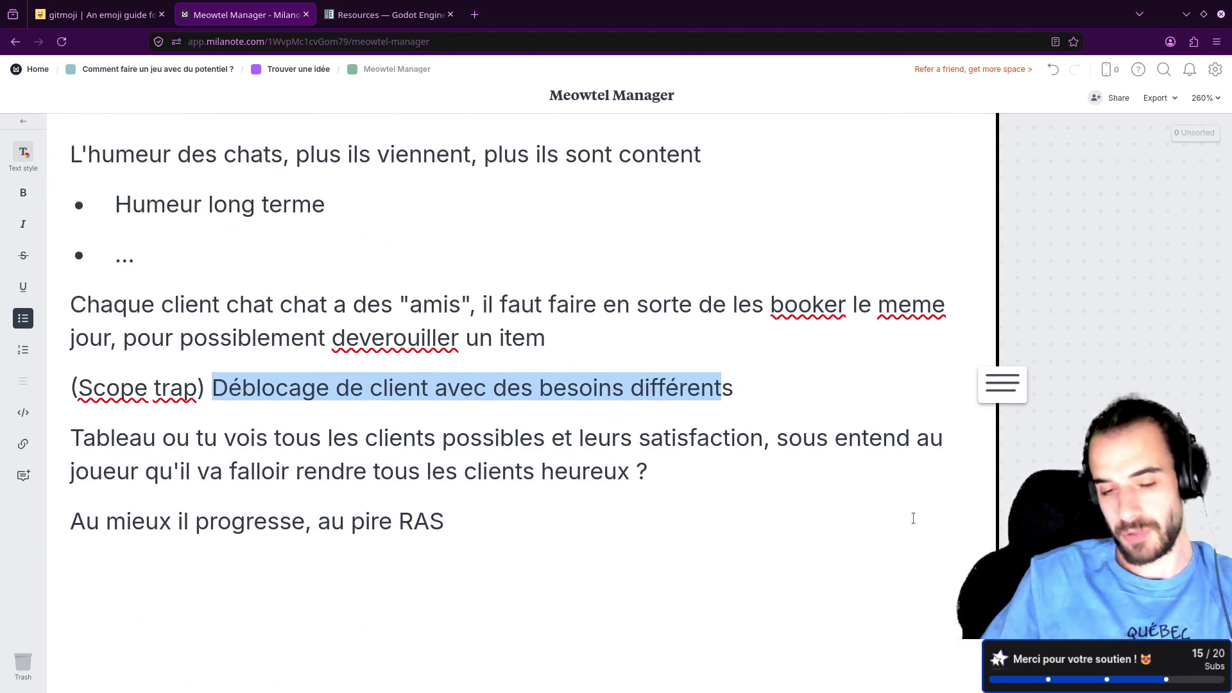
scroll(913, 518, down, 3)
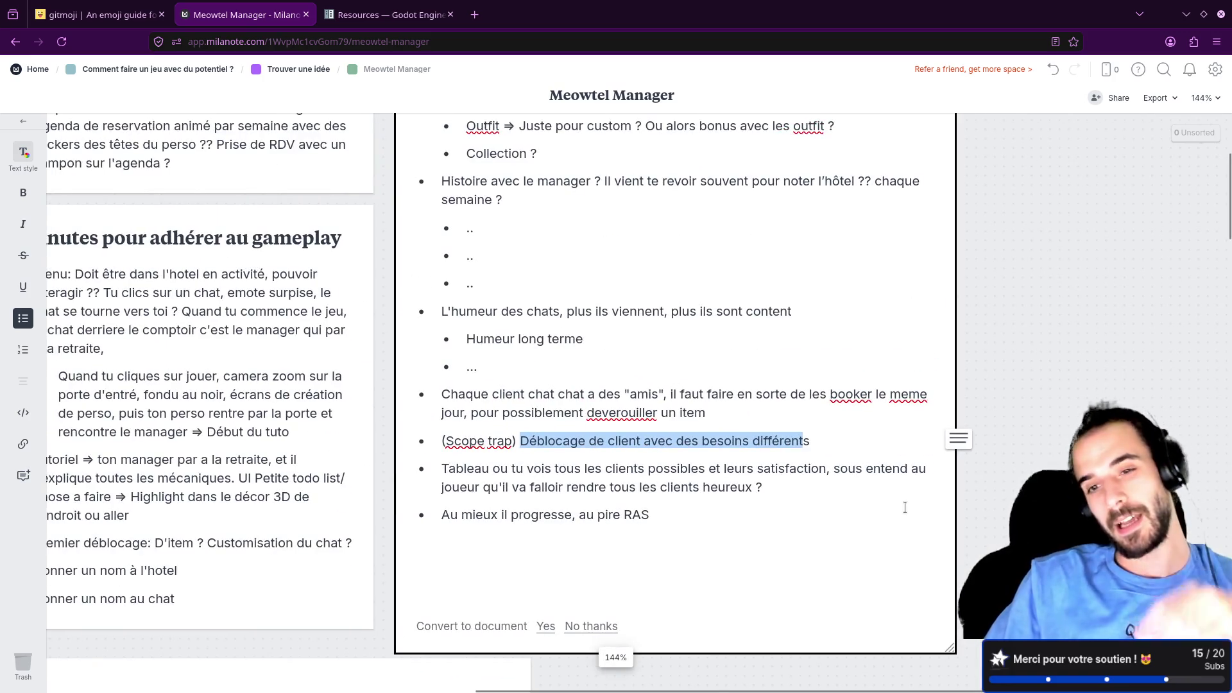
scroll(908, 454, up, 1)
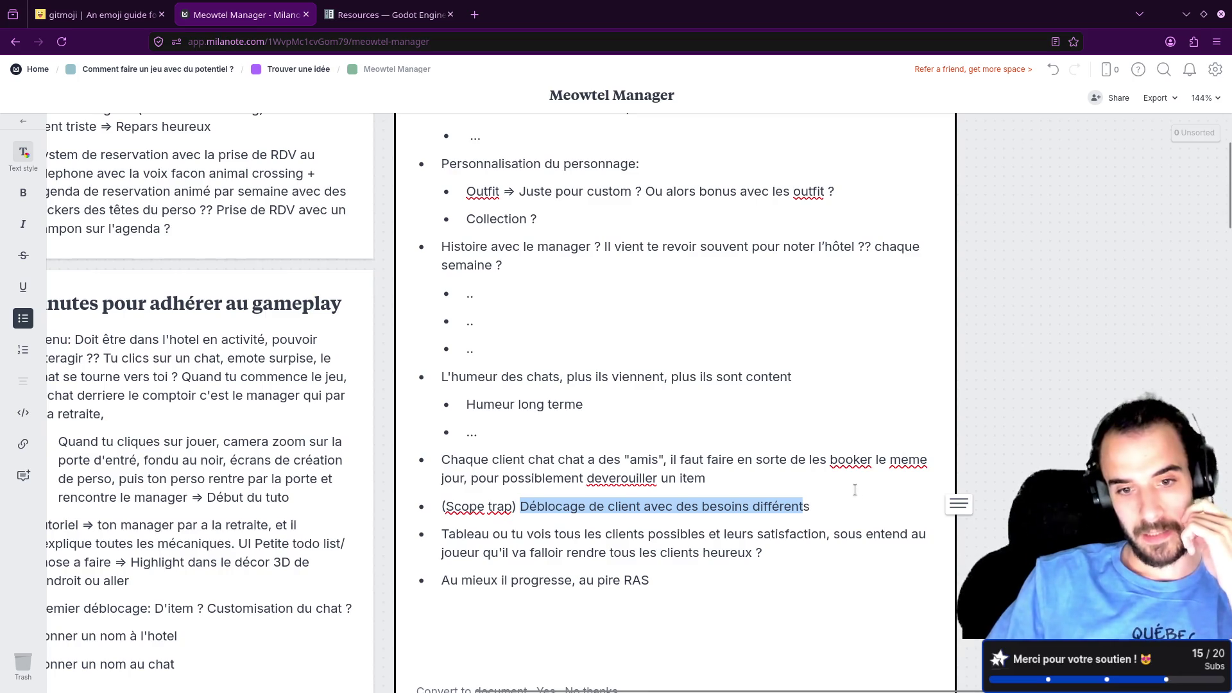
click(520, 459)
scroll(532, 462, up, 1)
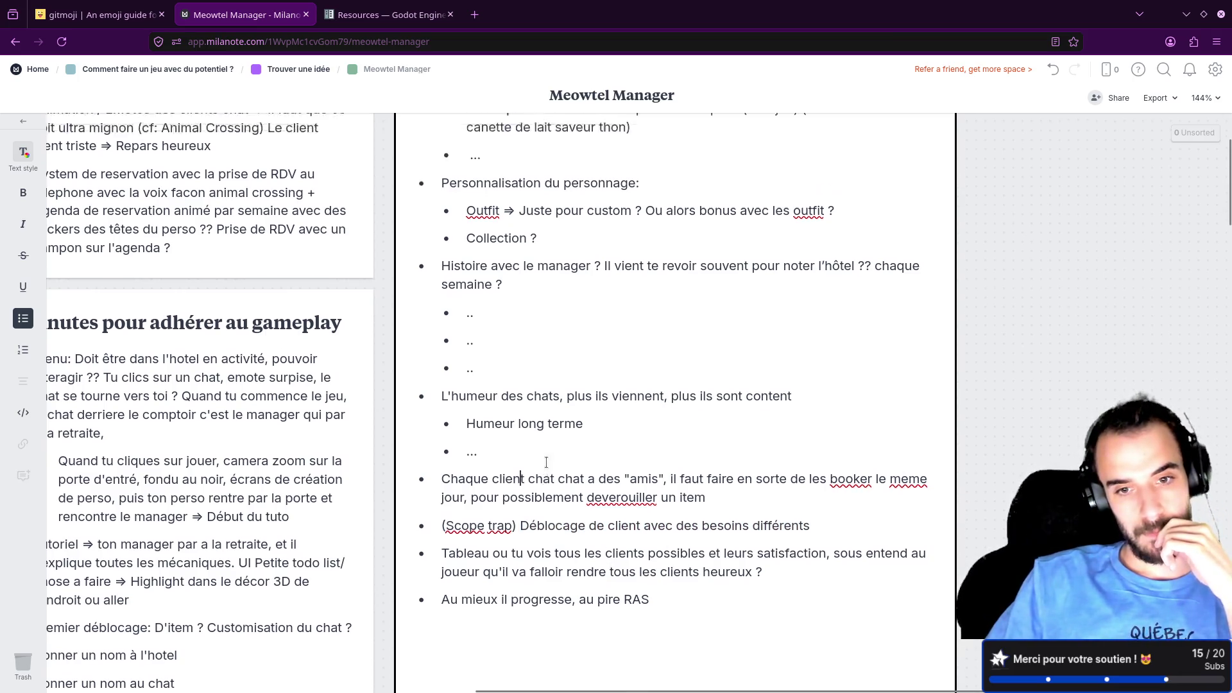
scroll(547, 466, down, 1)
drag(442, 460, 584, 459)
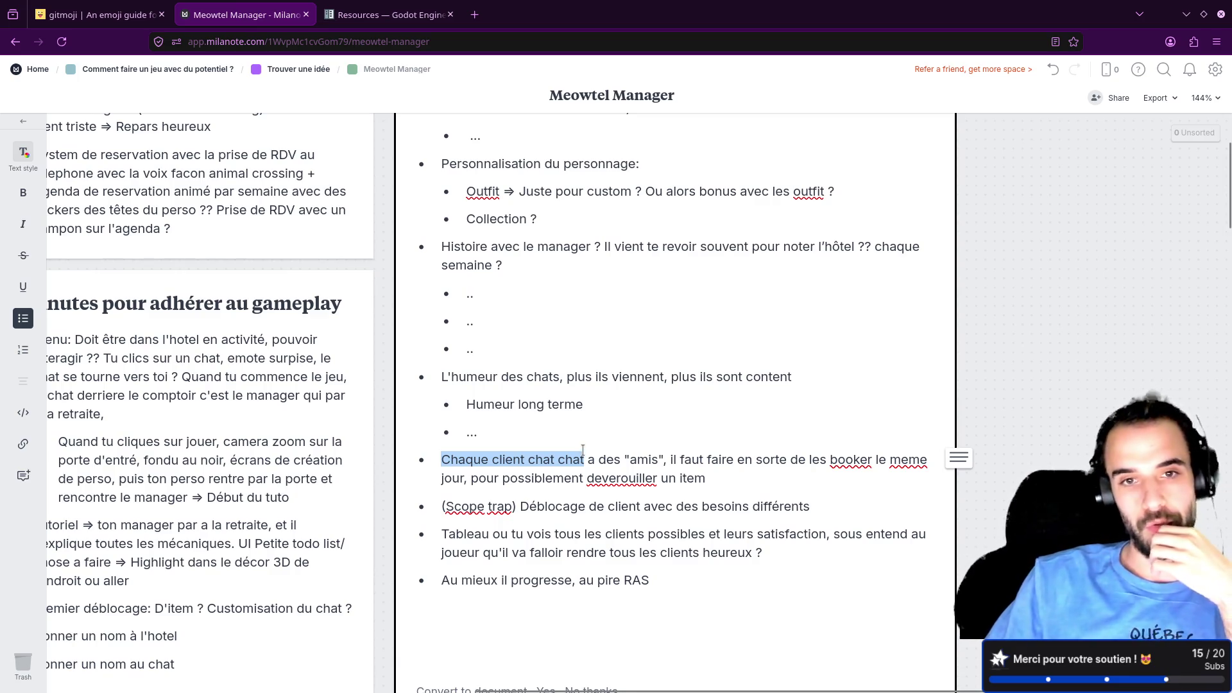
scroll(582, 450, up, 2)
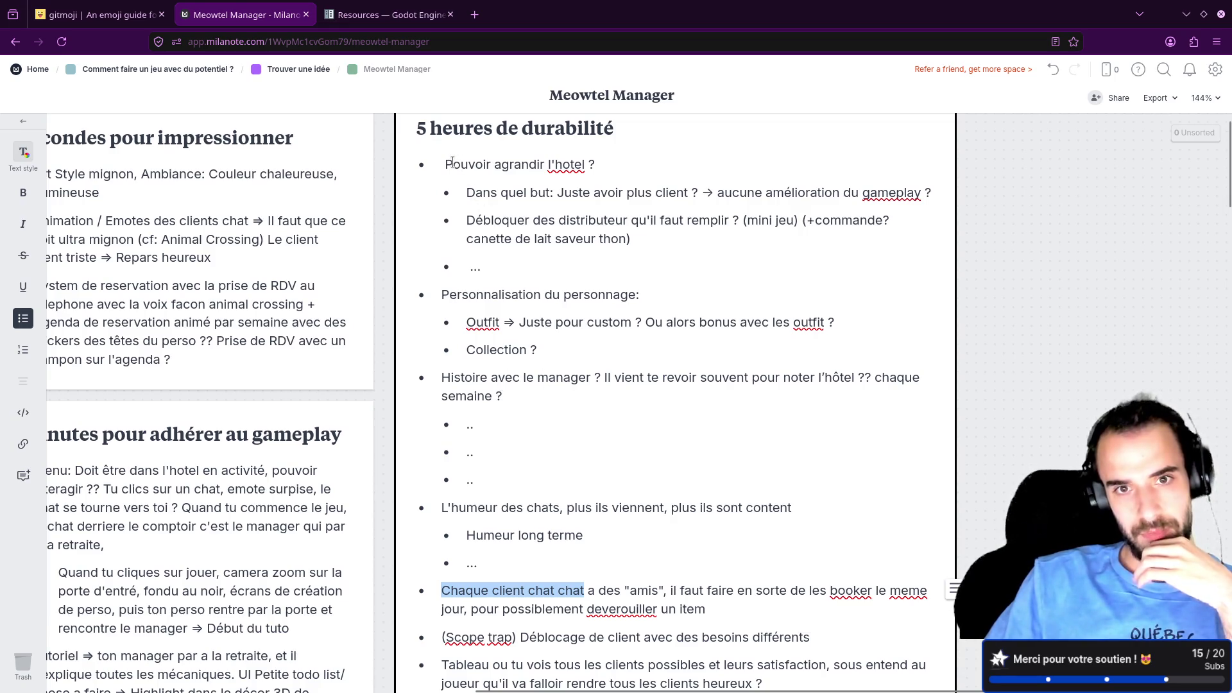
mouse_move(467, 220)
mouse_down()
mouse_move(706, 239)
mouse_move(739, 221)
mouse_up()
click(739, 251)
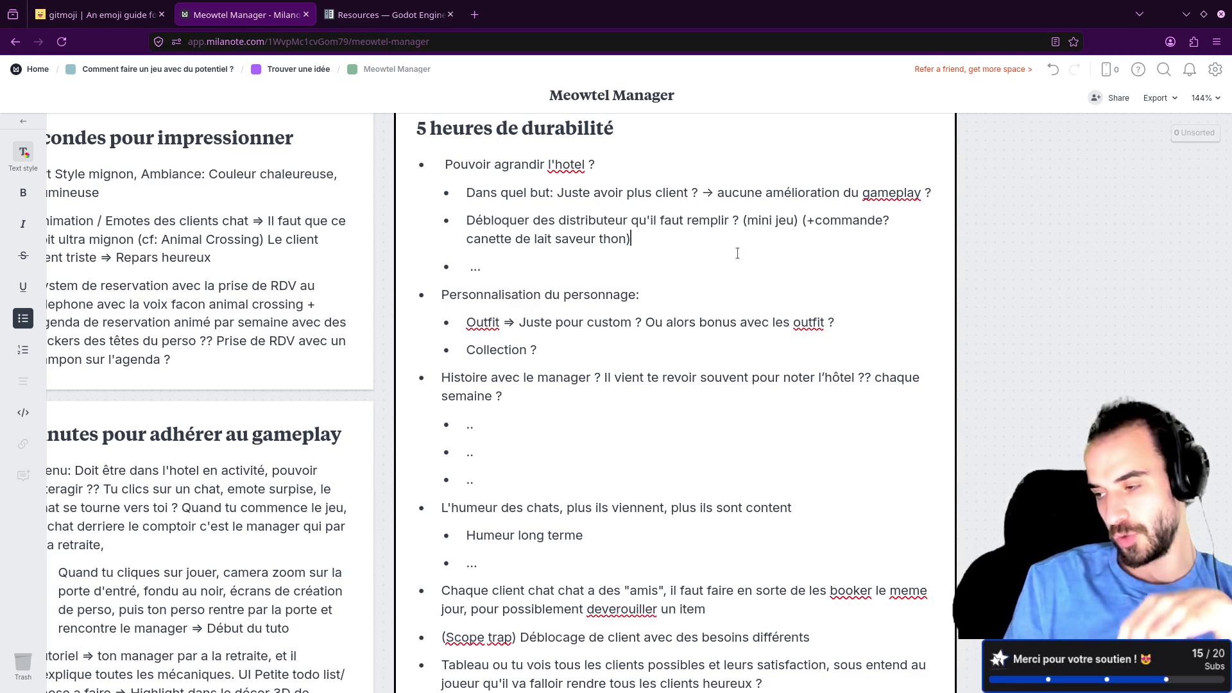
scroll(706, 302, down, 1)
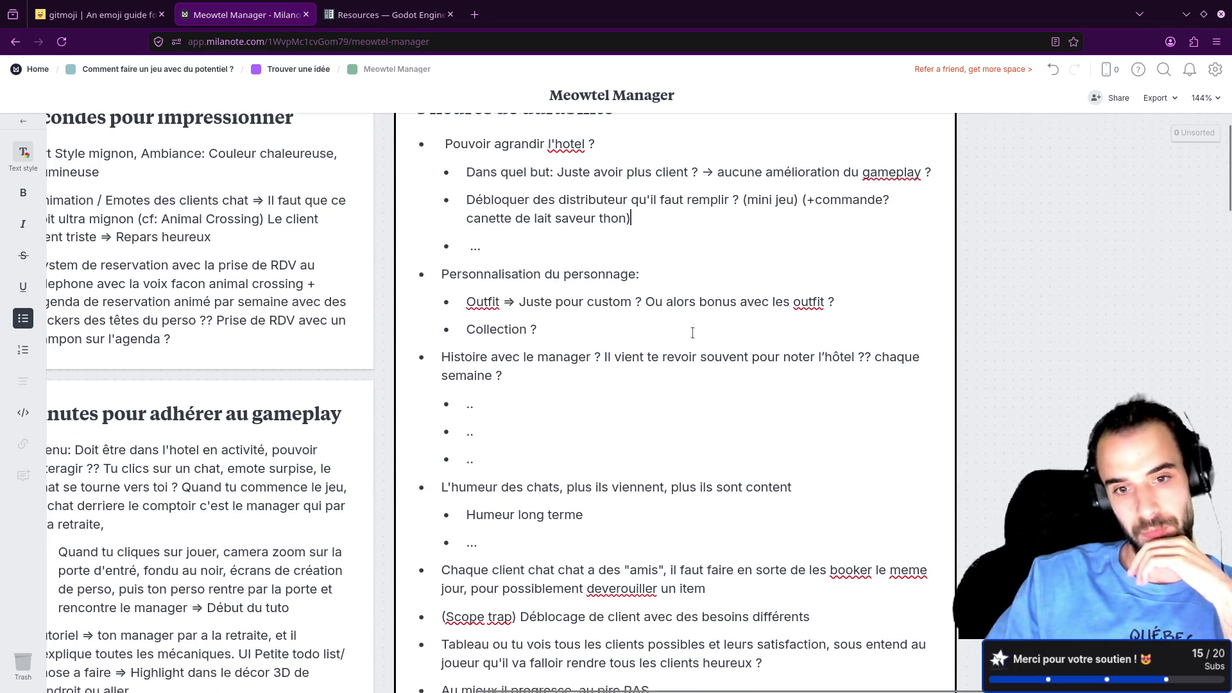
scroll(693, 333, up, 1)
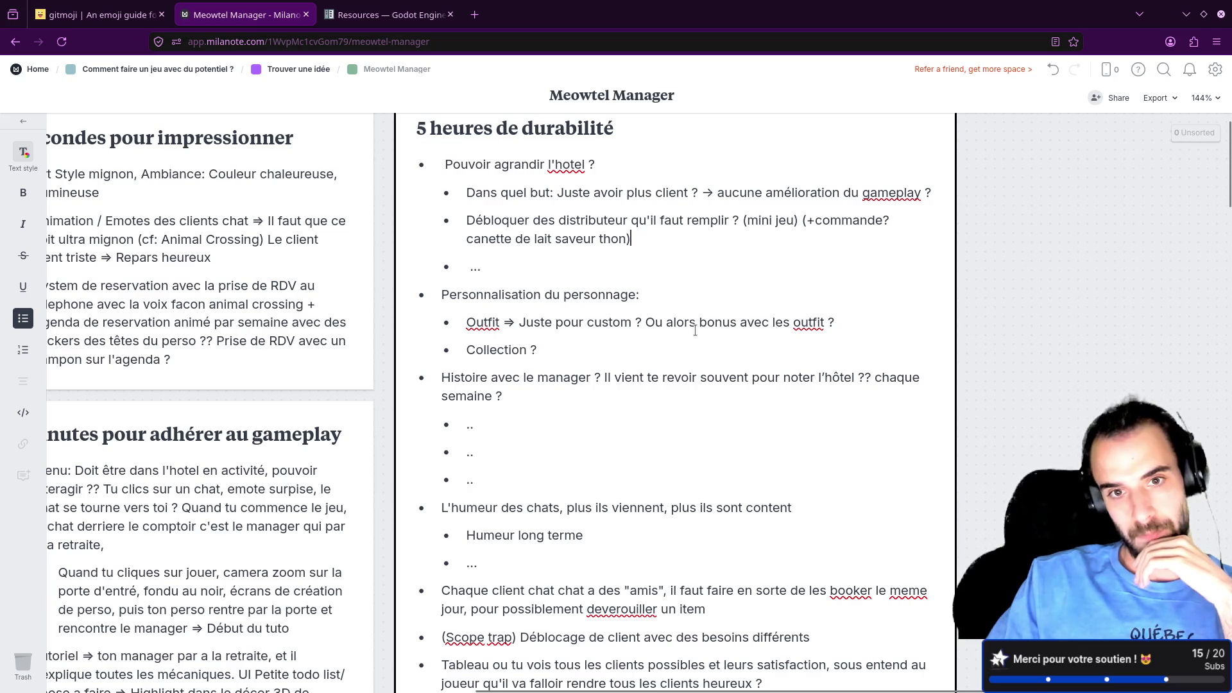
scroll(695, 330, down, 2)
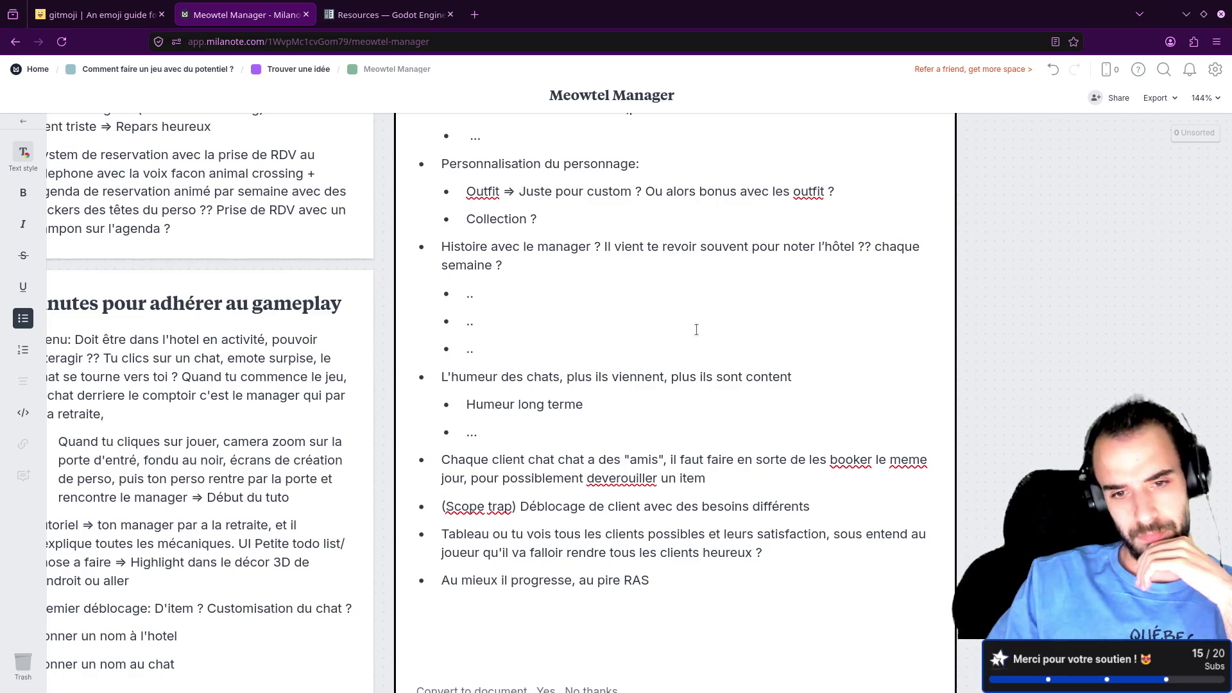
mouse_move(387, 272)
mouse_down()
mouse_move(886, 241)
mouse_move(901, 227)
mouse_up()
Step: Pan to the Game Design Brief and select 'préparation de la chambre' in its pitch
double_click(900, 226)
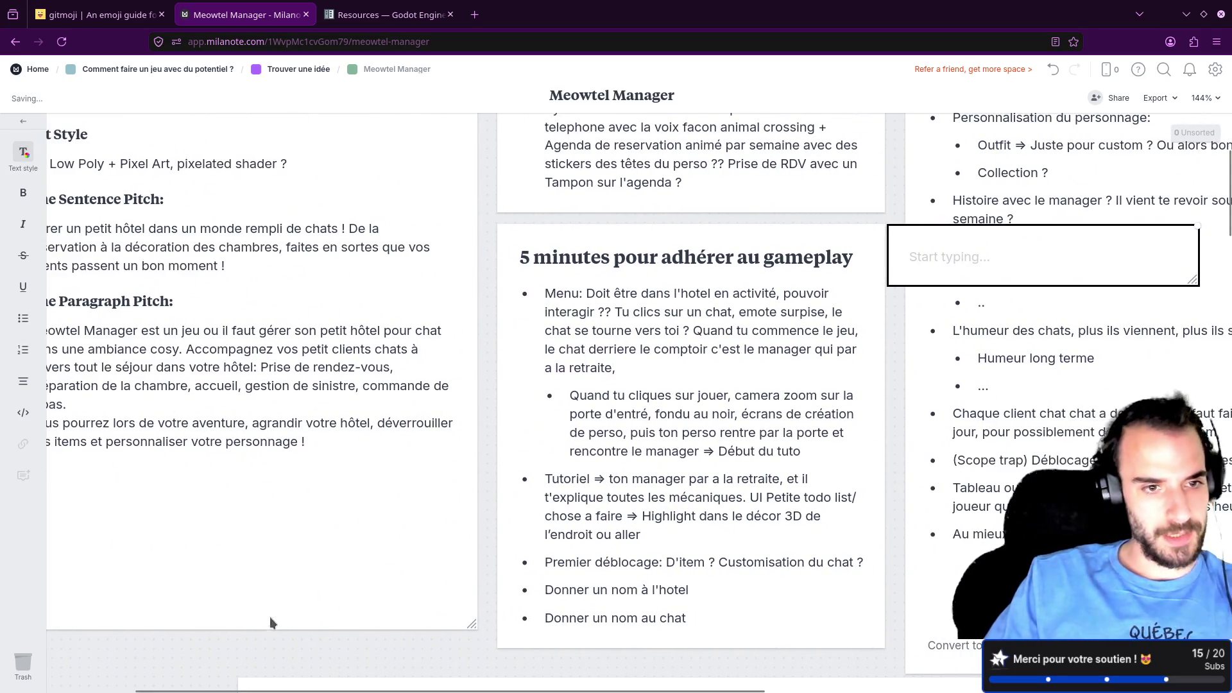
click(154, 664)
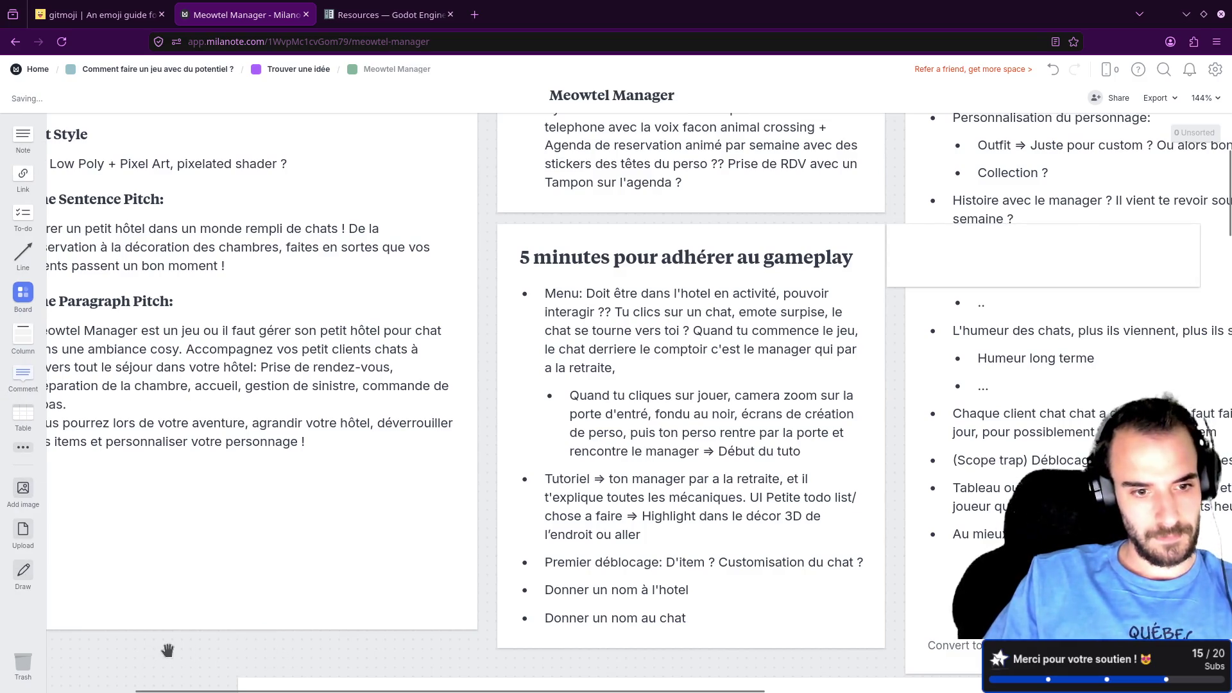
drag(167, 651, 299, 648)
click(187, 367)
drag(163, 383, 321, 382)
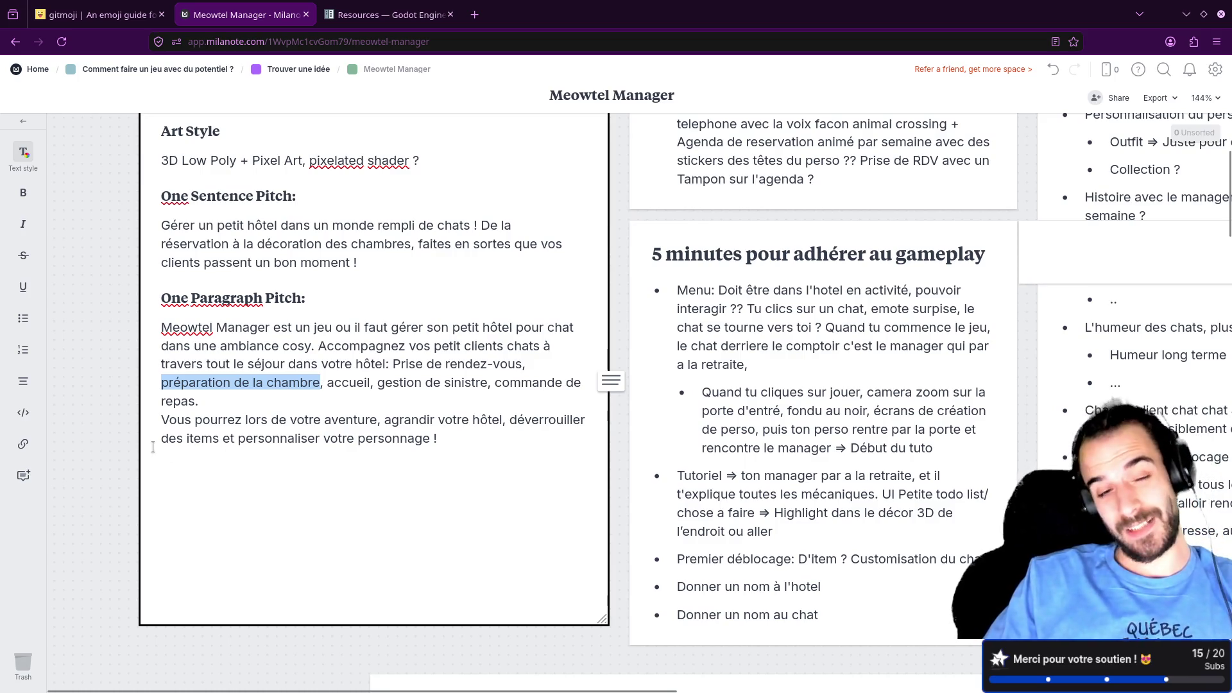
scroll(137, 451, down, 3)
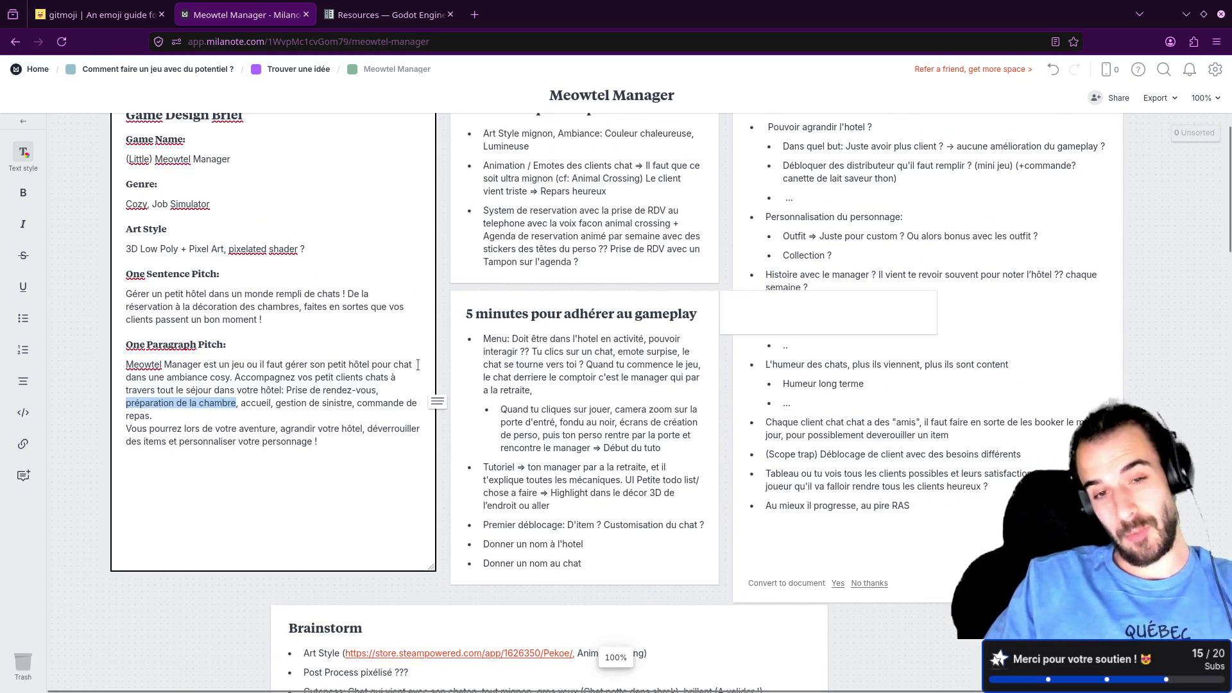
Step: Delete the stray empty note overlapping the 5 heures de durabilité card
click(452, 290)
scroll(525, 336, right, 3)
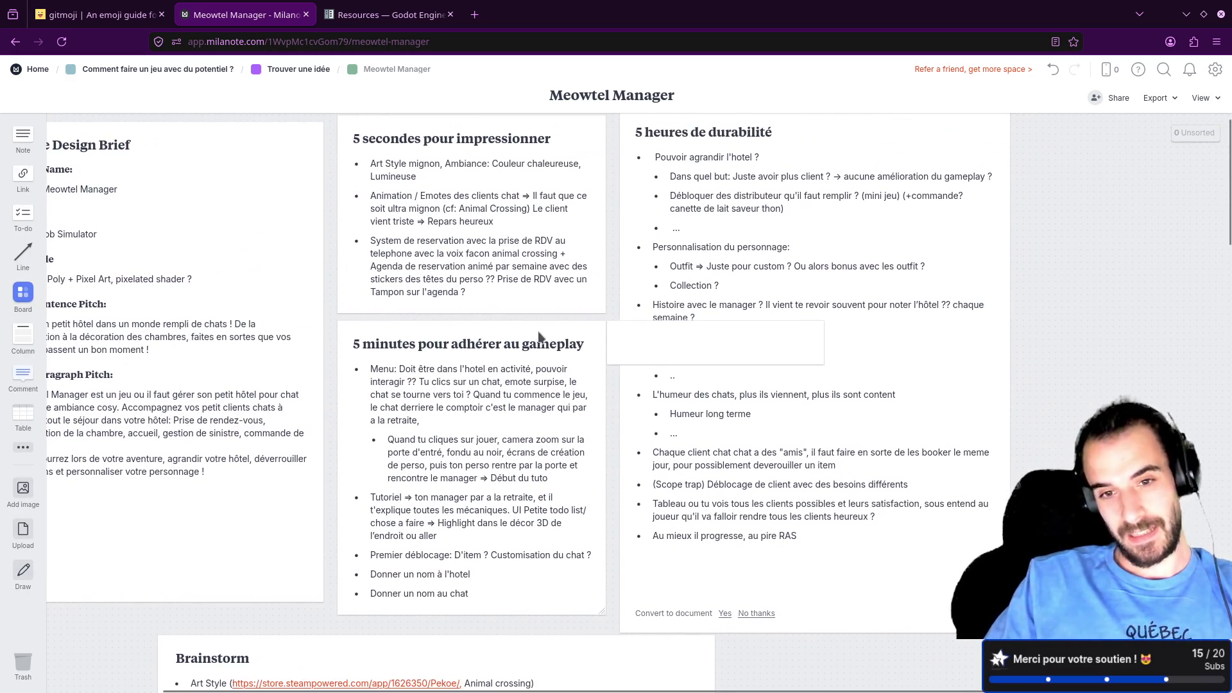
click(648, 344)
key(Escape)
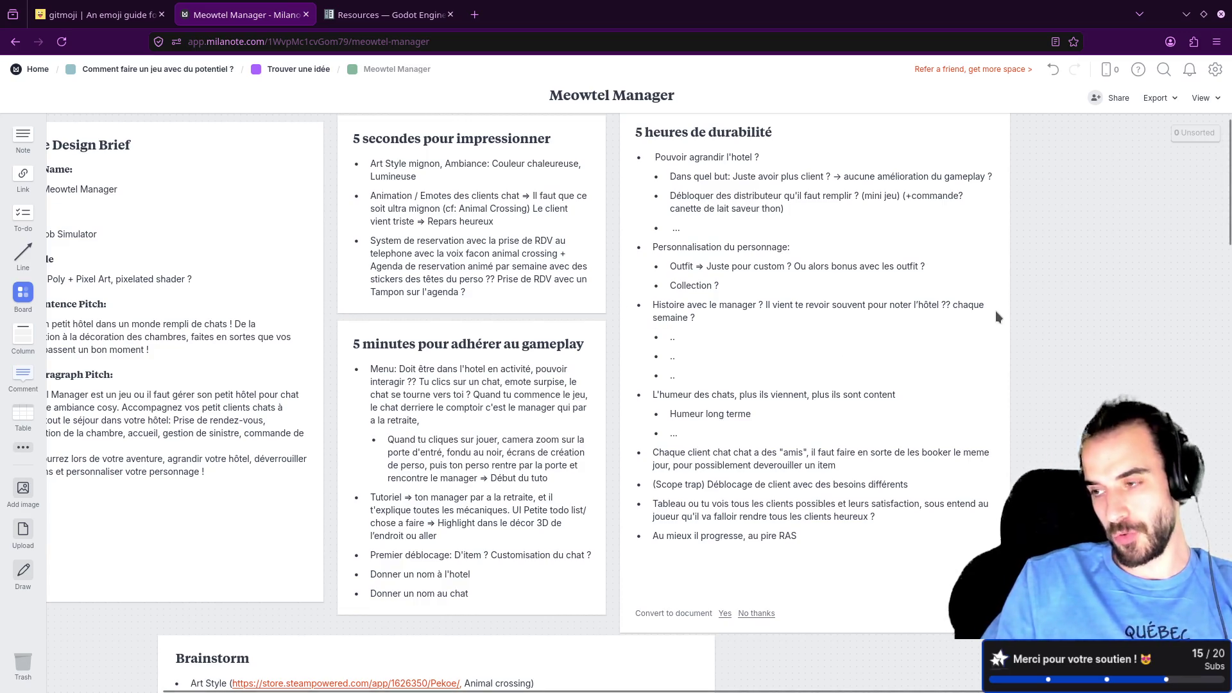
scroll(978, 335, up, 1)
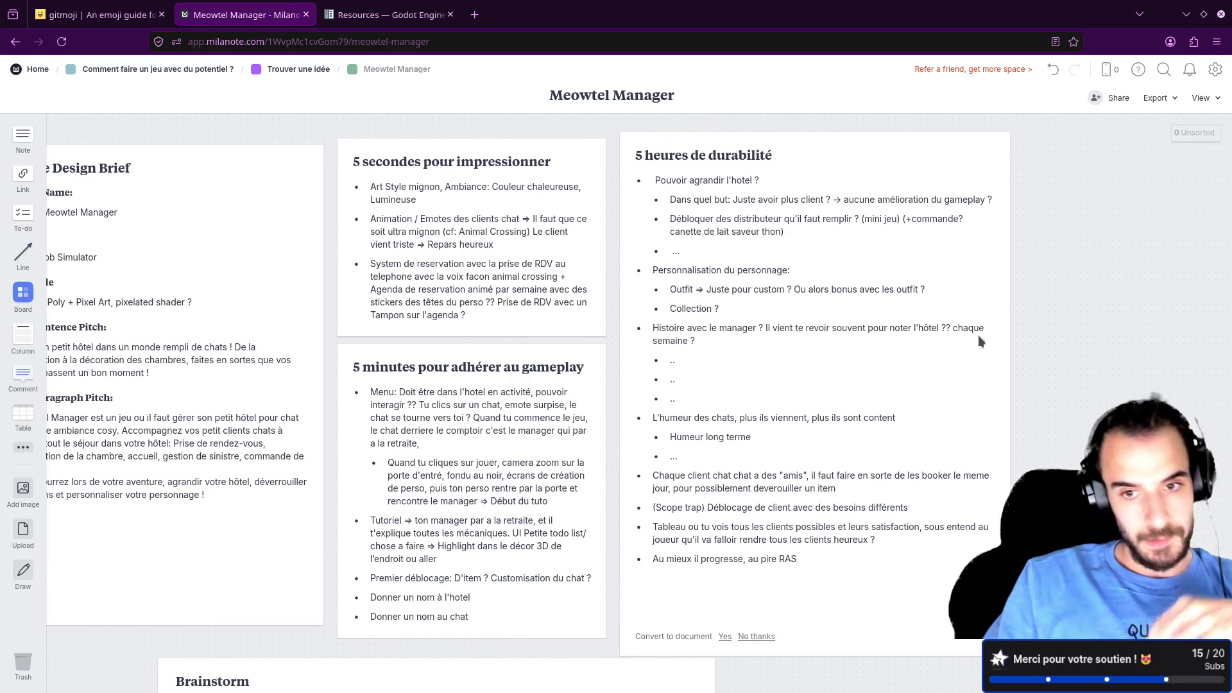
scroll(980, 340, down, 5)
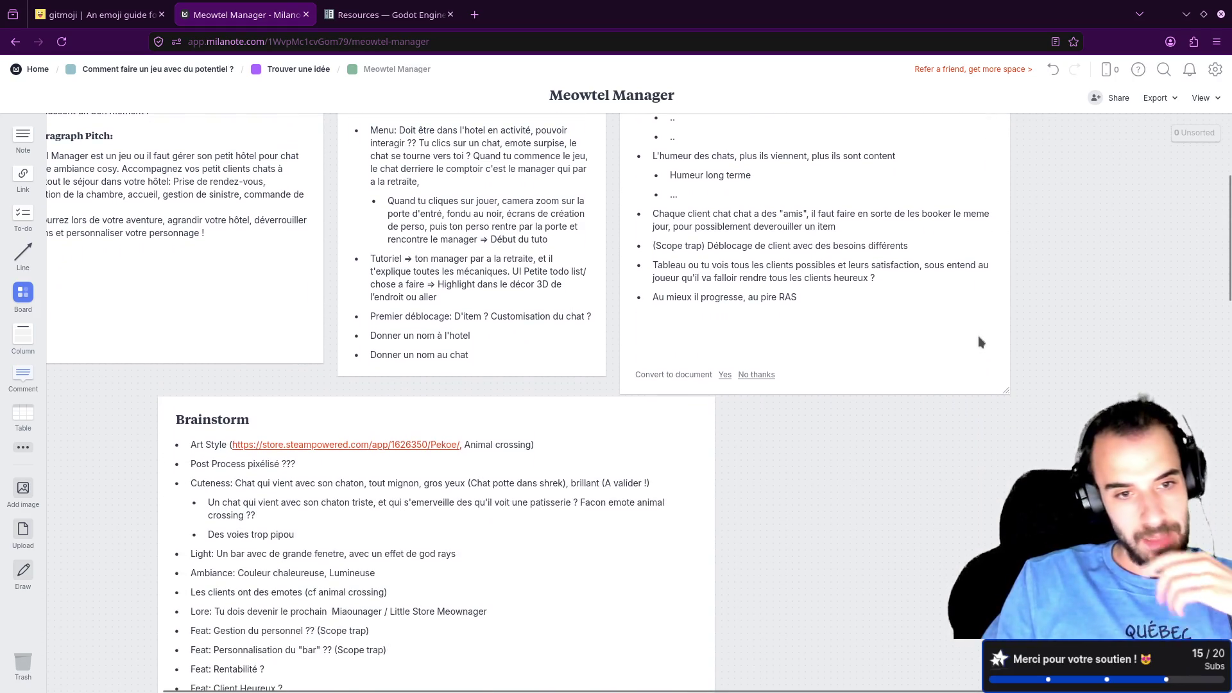
scroll(978, 334, up, 5)
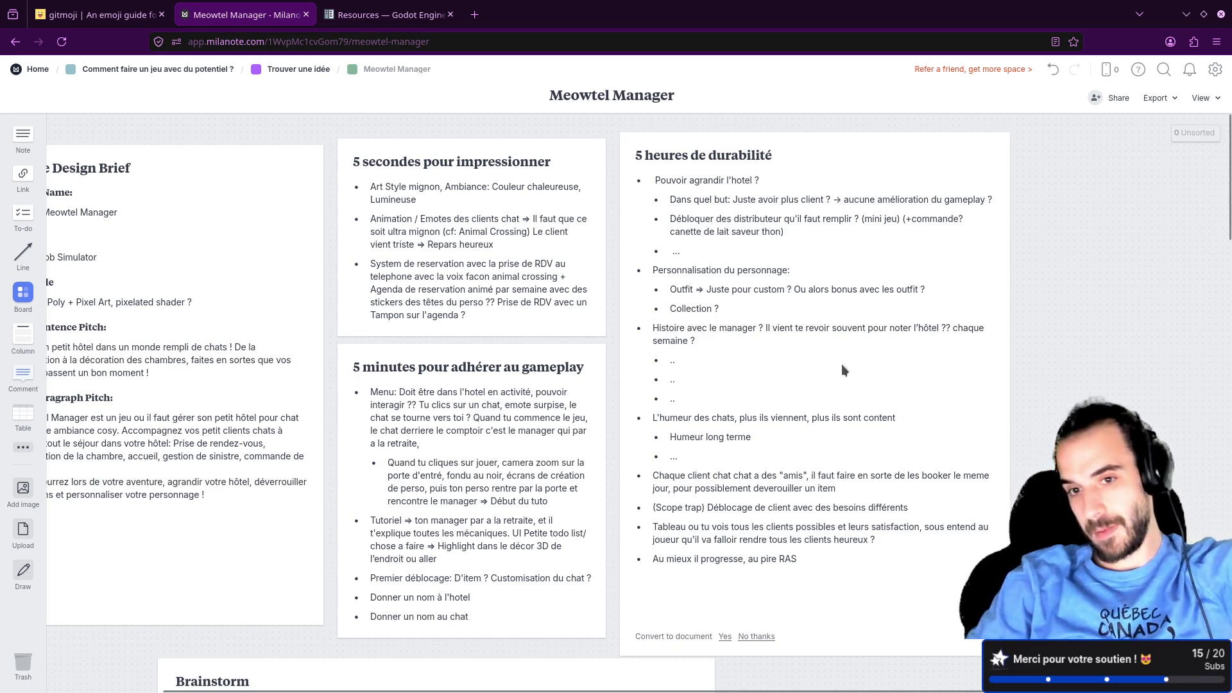
Step: Look over the 5 heures de durabilité and 5 minutes cards, then open a new browser tab
click(762, 501)
click(449, 581)
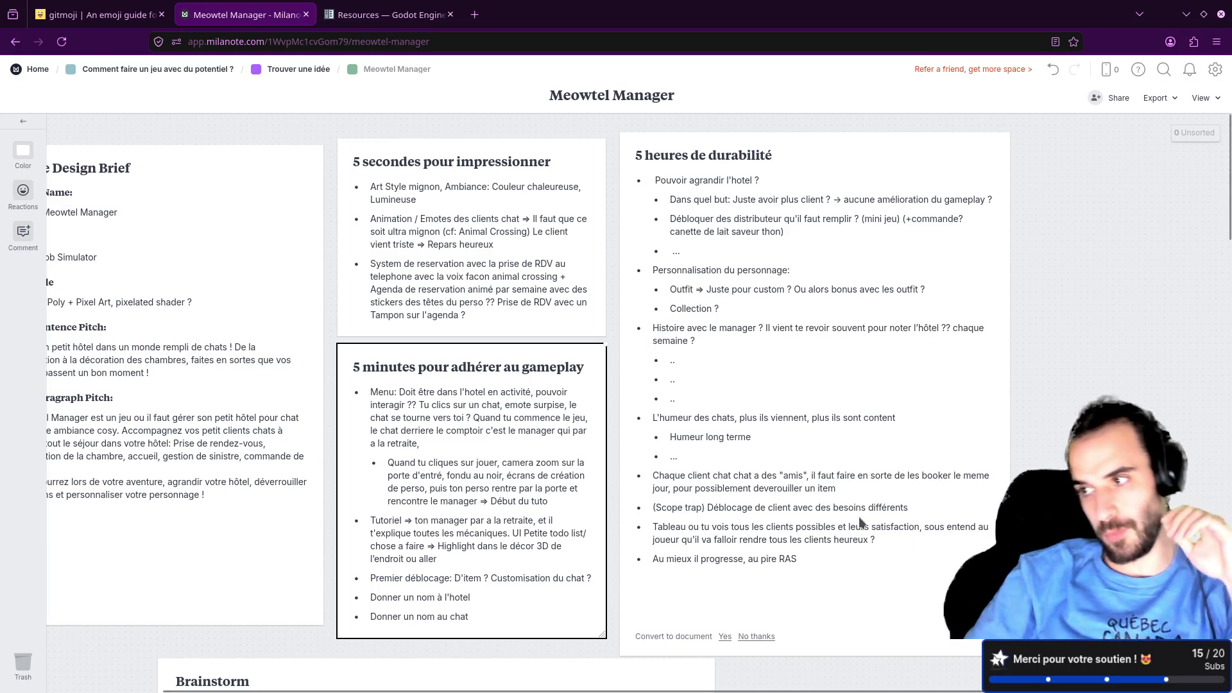
mouse_move(592, 687)
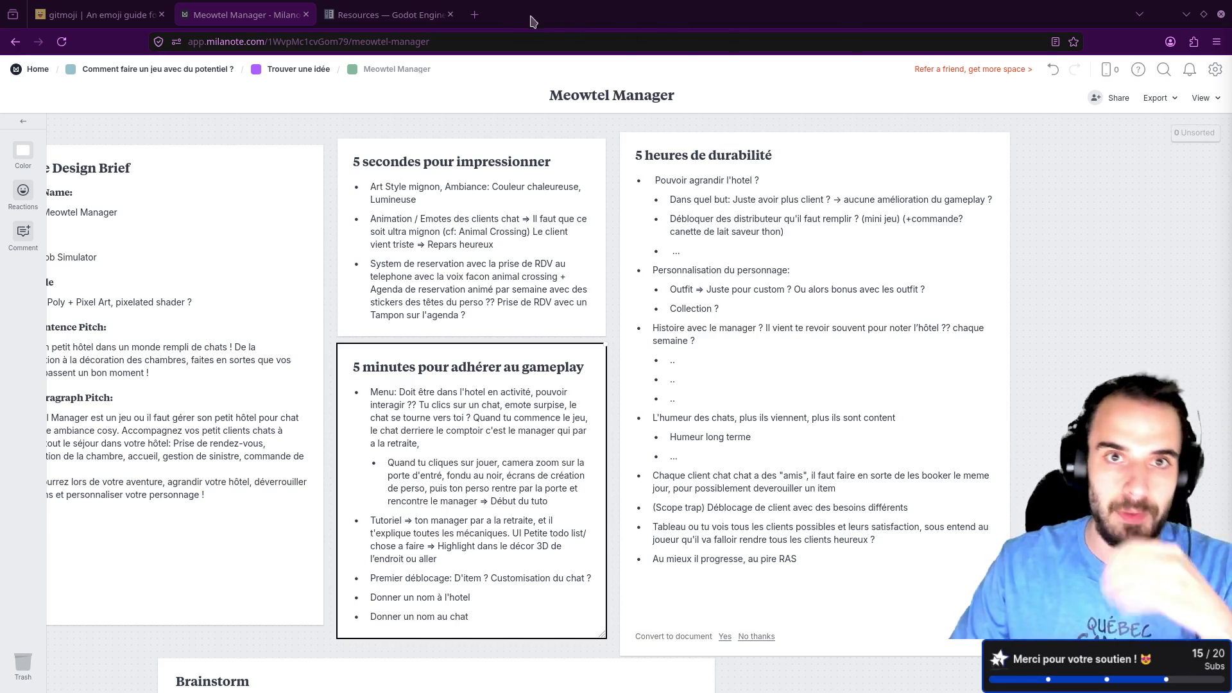
click(479, 15)
Step: Search Google for 'steam leaf it alone', open the Leaf it Alone Steam page, and pause its trailer
text(steam )
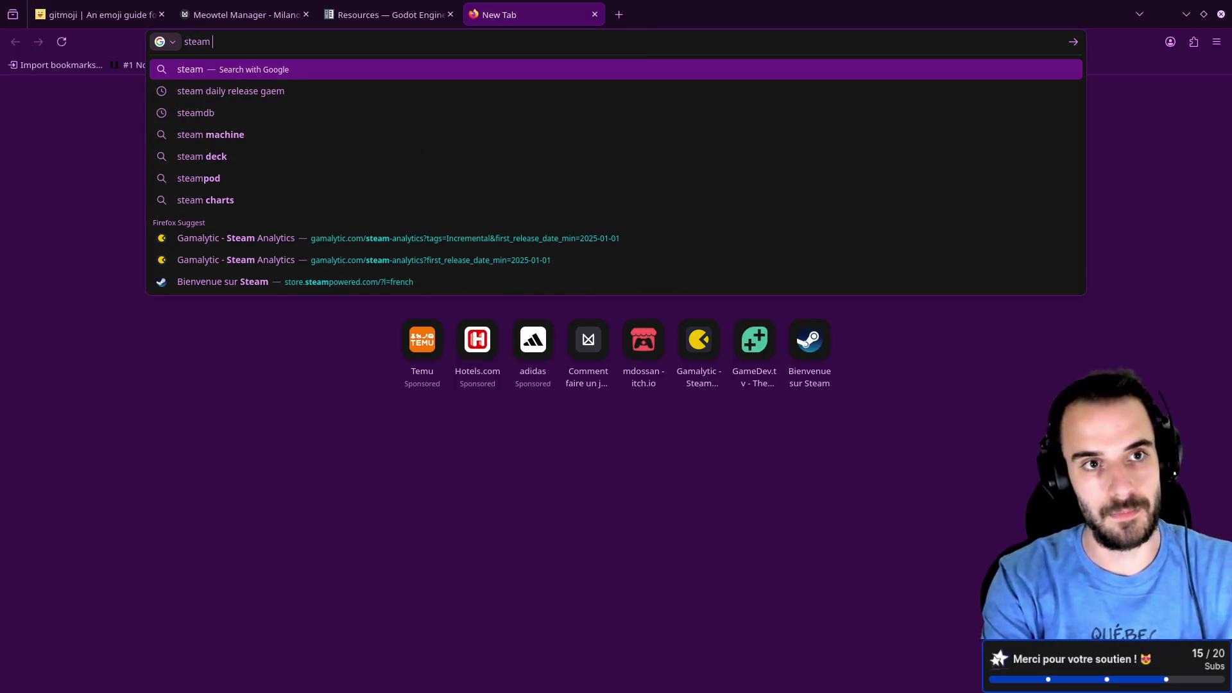
text(leaf it alone)
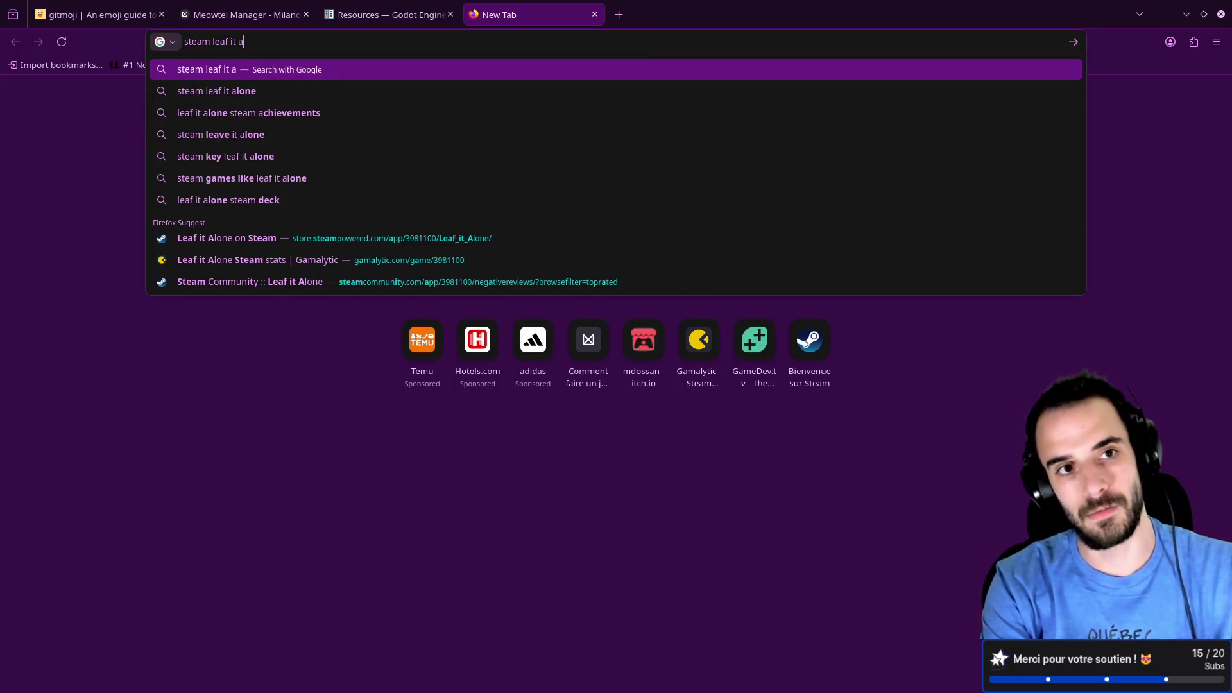
key(Return)
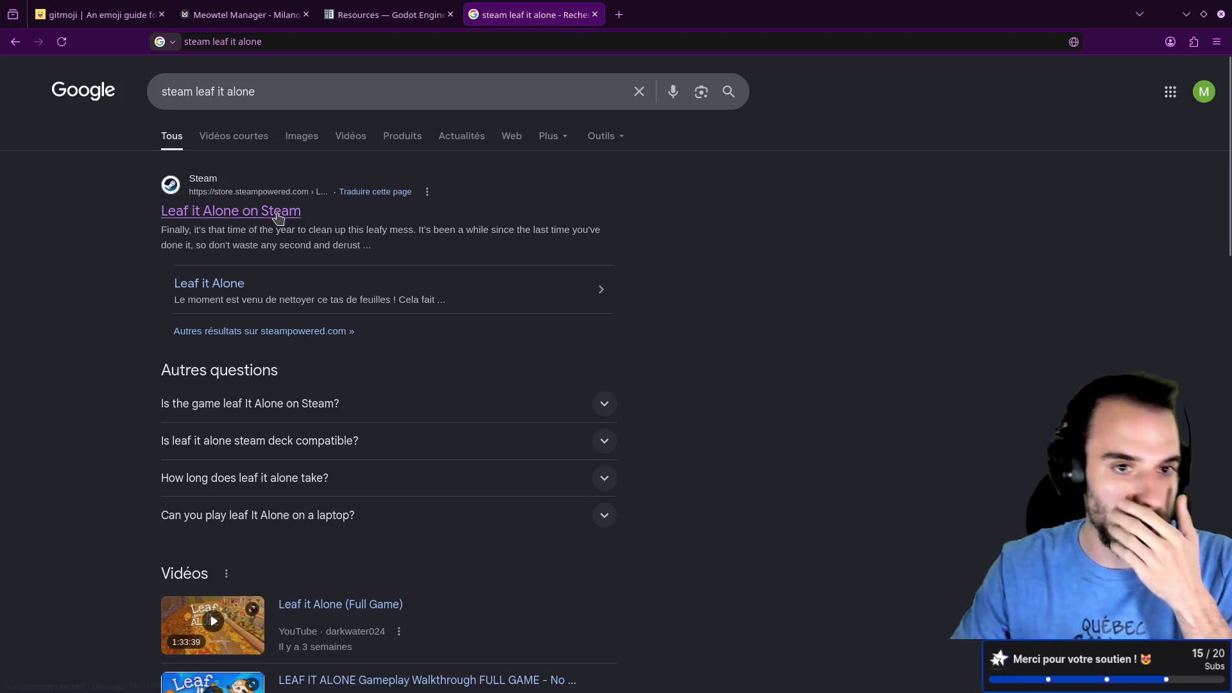
click(278, 217)
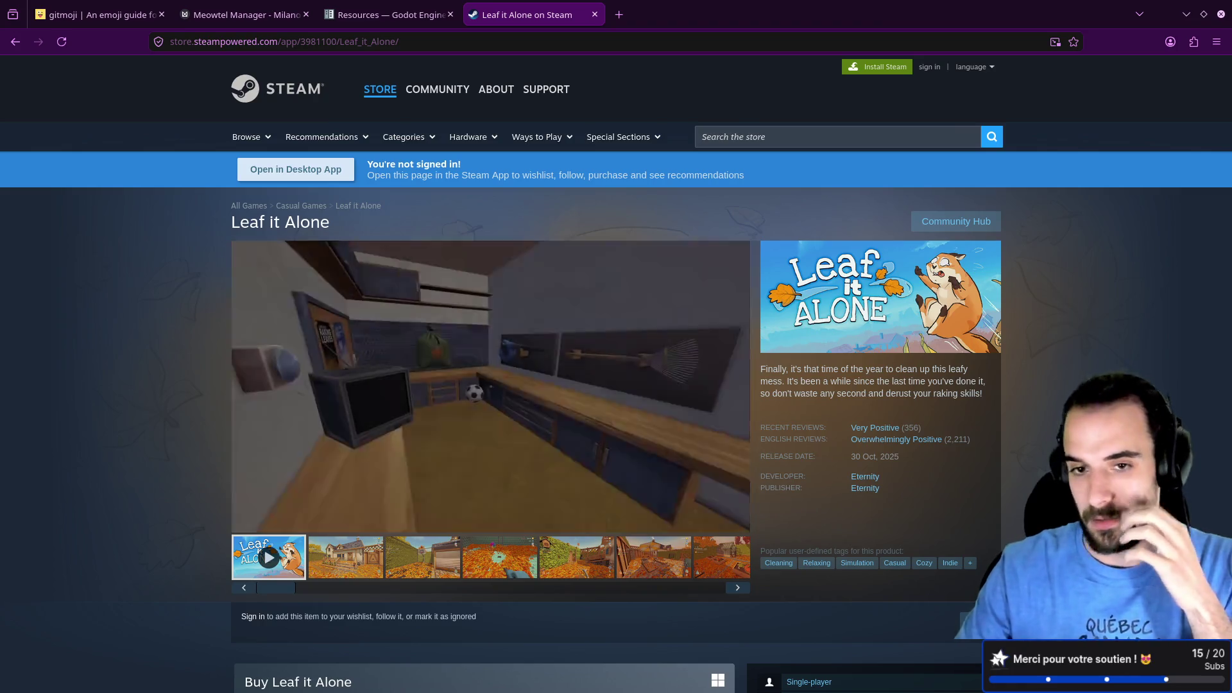
click(488, 449)
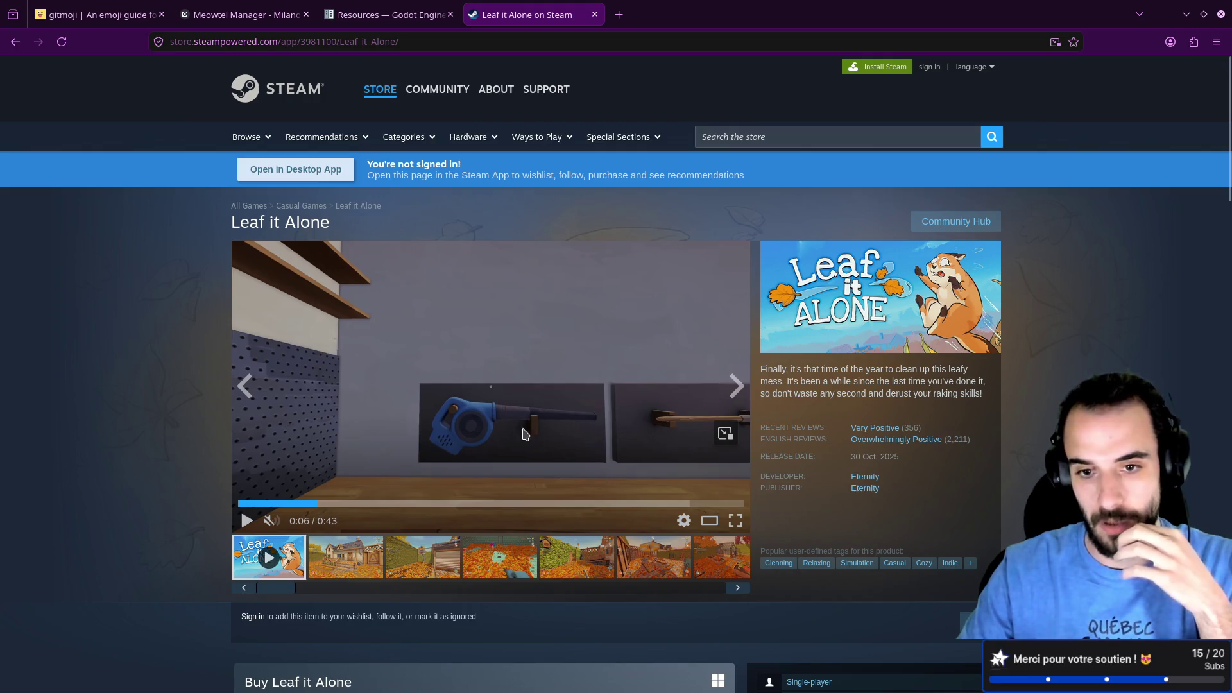
Step: Replay the Leaf it Alone trailer briefly, pause on the rake scene, then show the autumn house screenshot
click(247, 521)
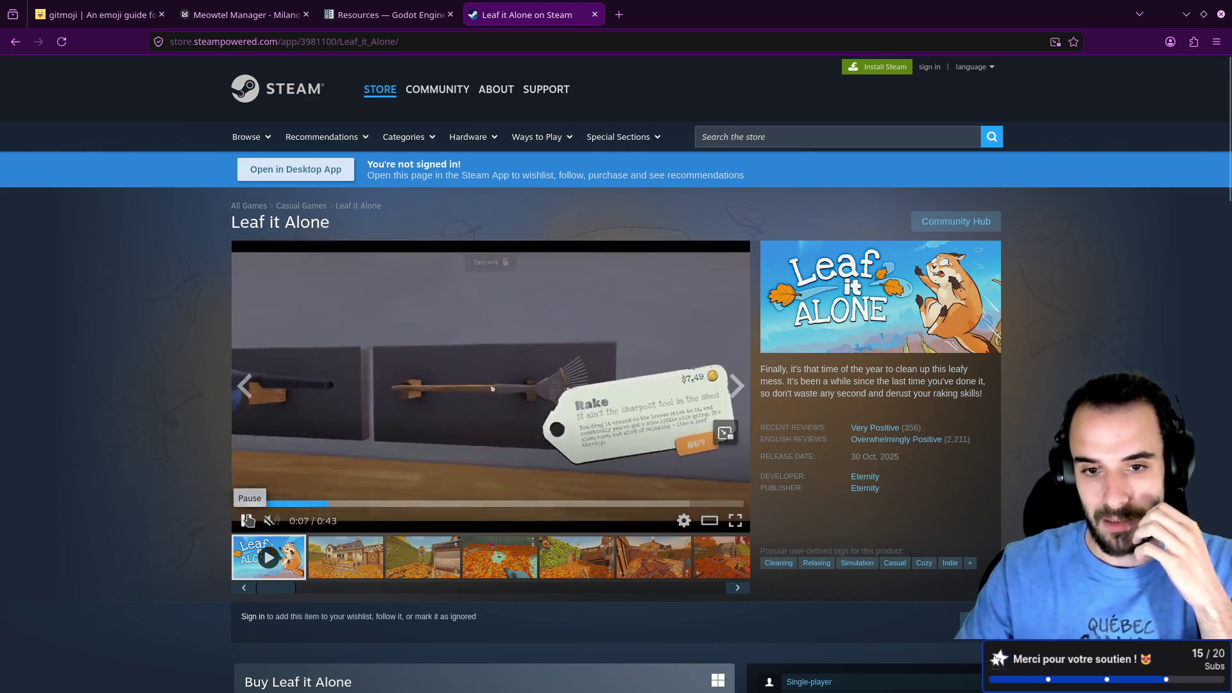
click(247, 521)
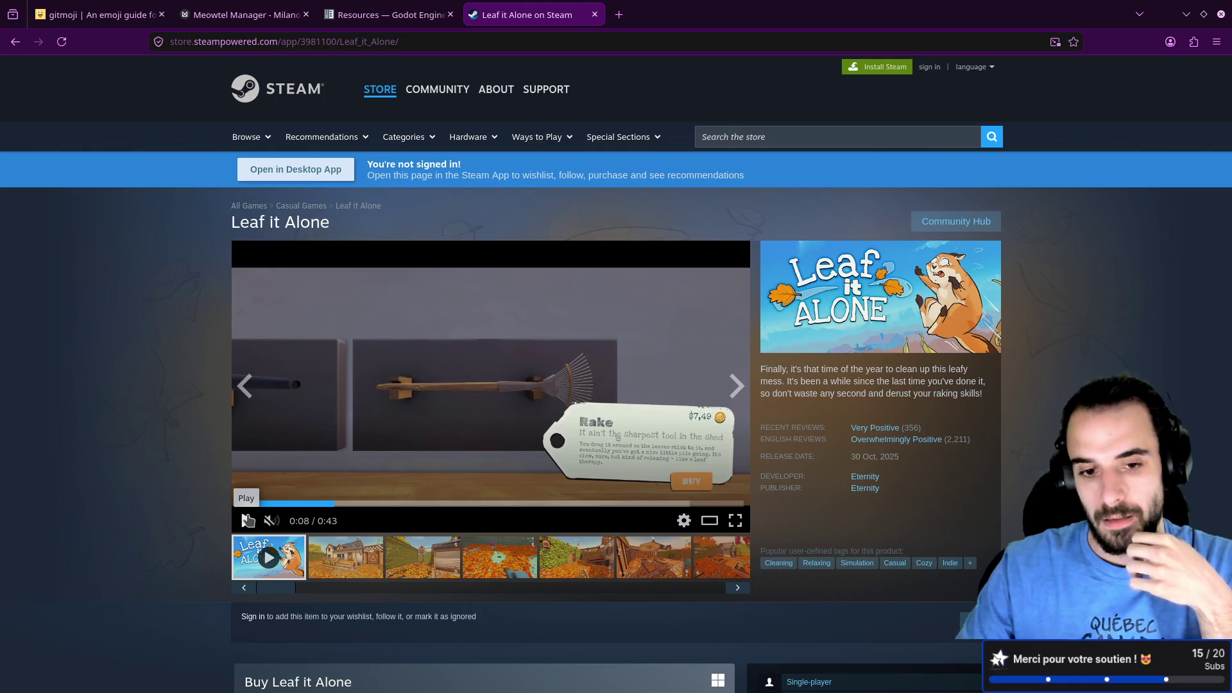
click(347, 556)
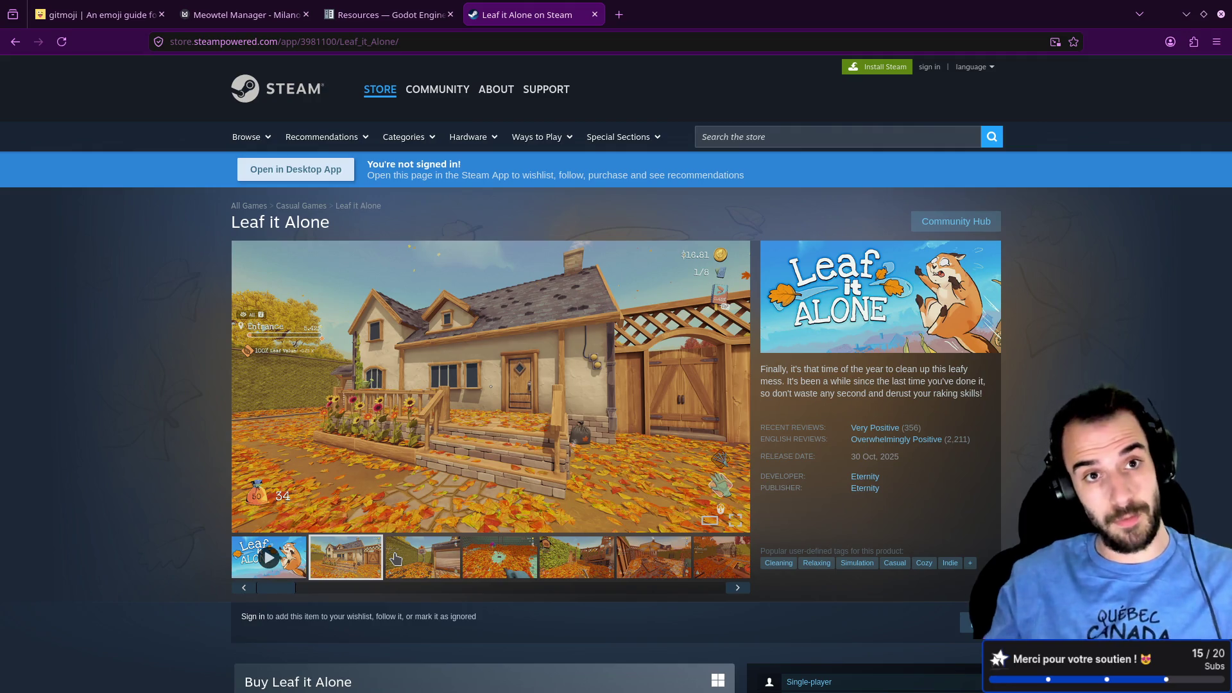
Step: Glance at the Meowtel Manager board, then return to the Leaf it Alone store page
key(ctrl+Tab)
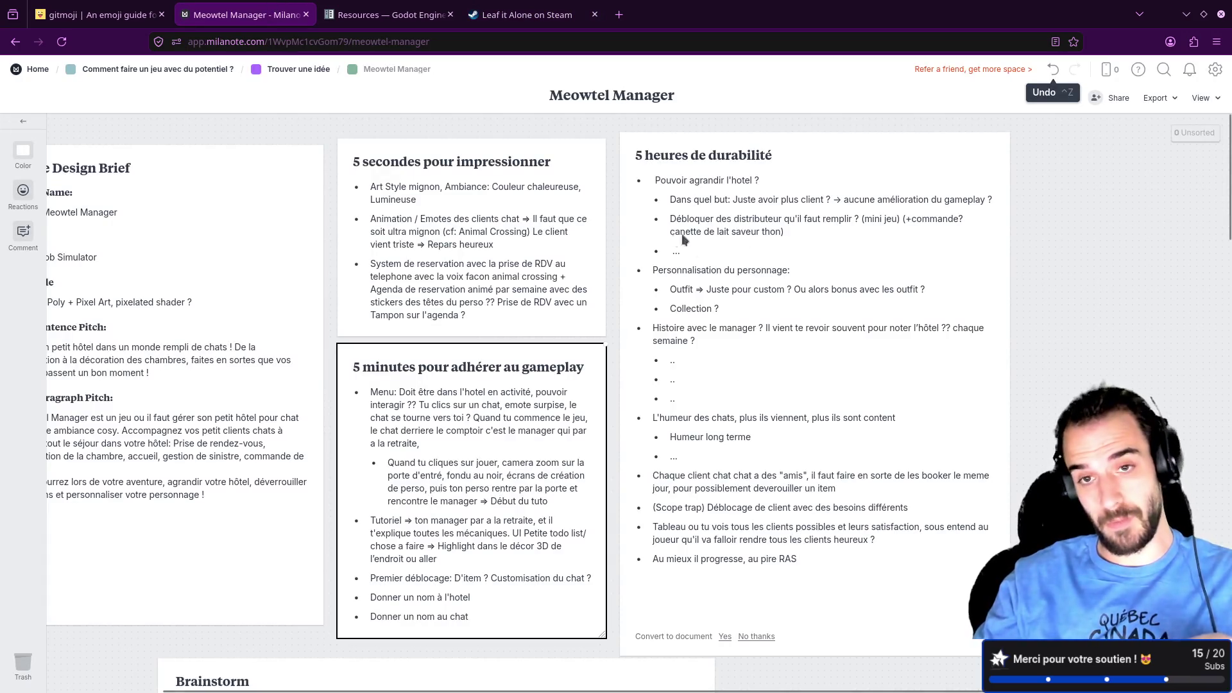
key(ctrl+Tab)
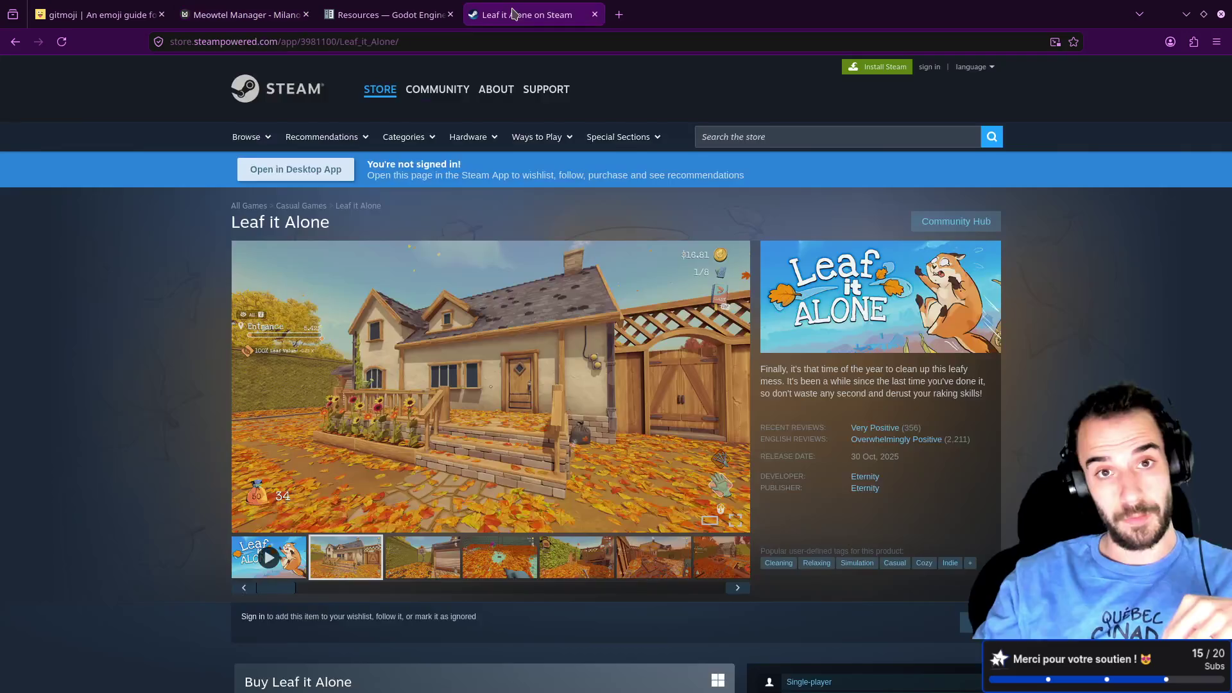
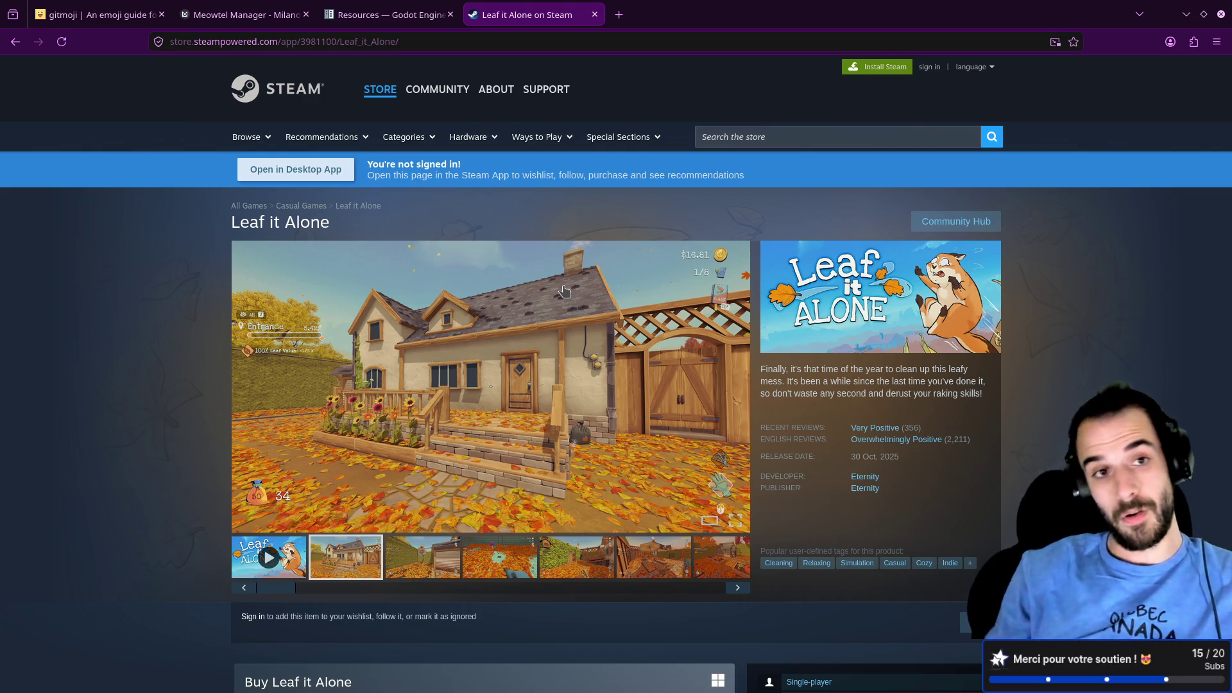
Step: Leave the Leaf it Alone page for the Meowtel Manager board, then bring the running Godot game forward
click(247, 14)
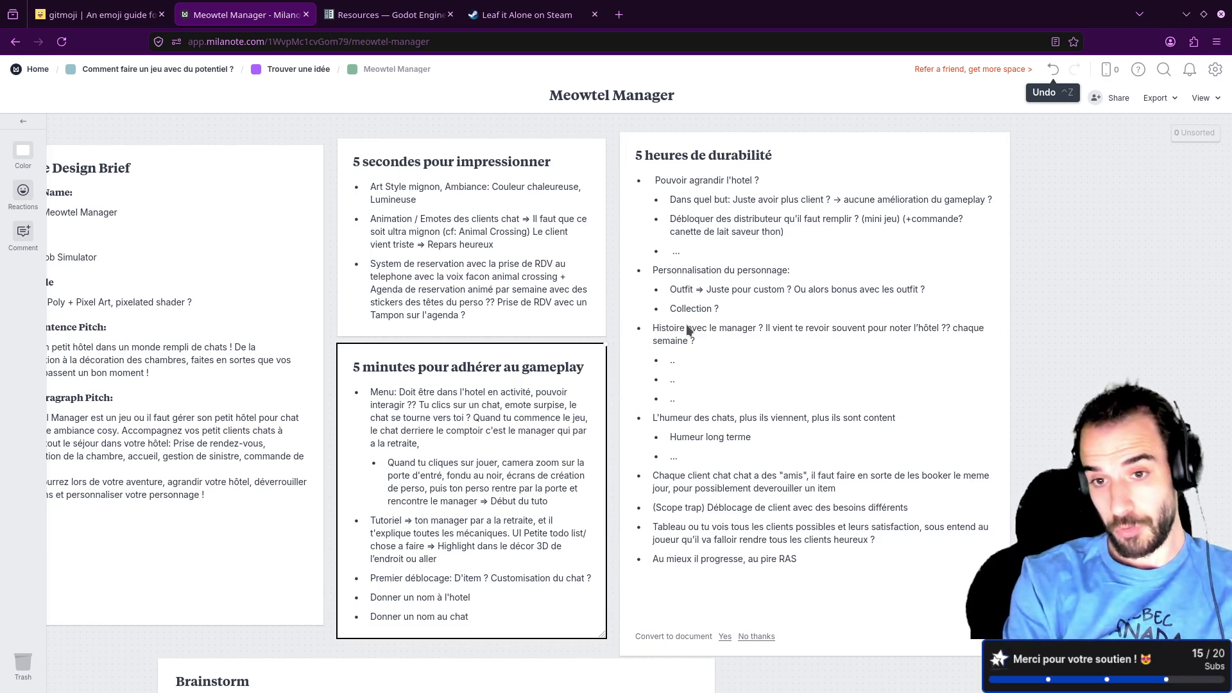
key(alt+Tab)
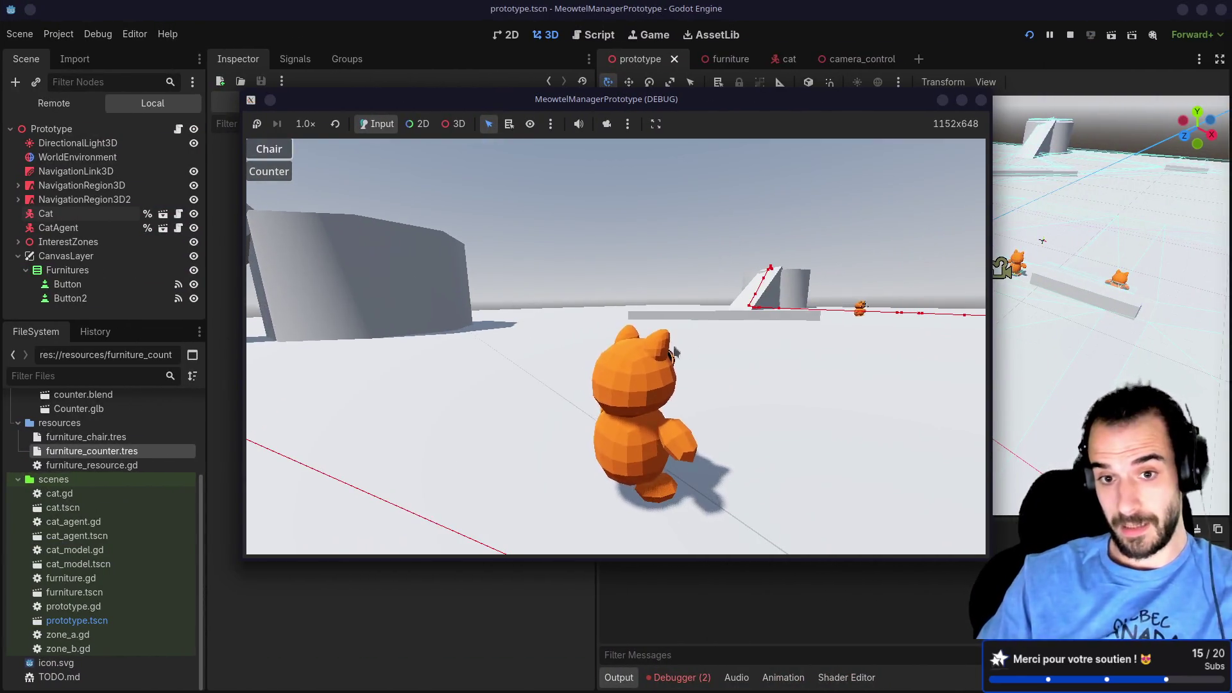
Step: Place a chair and a counter in the running game scene
click(269, 149)
click(511, 404)
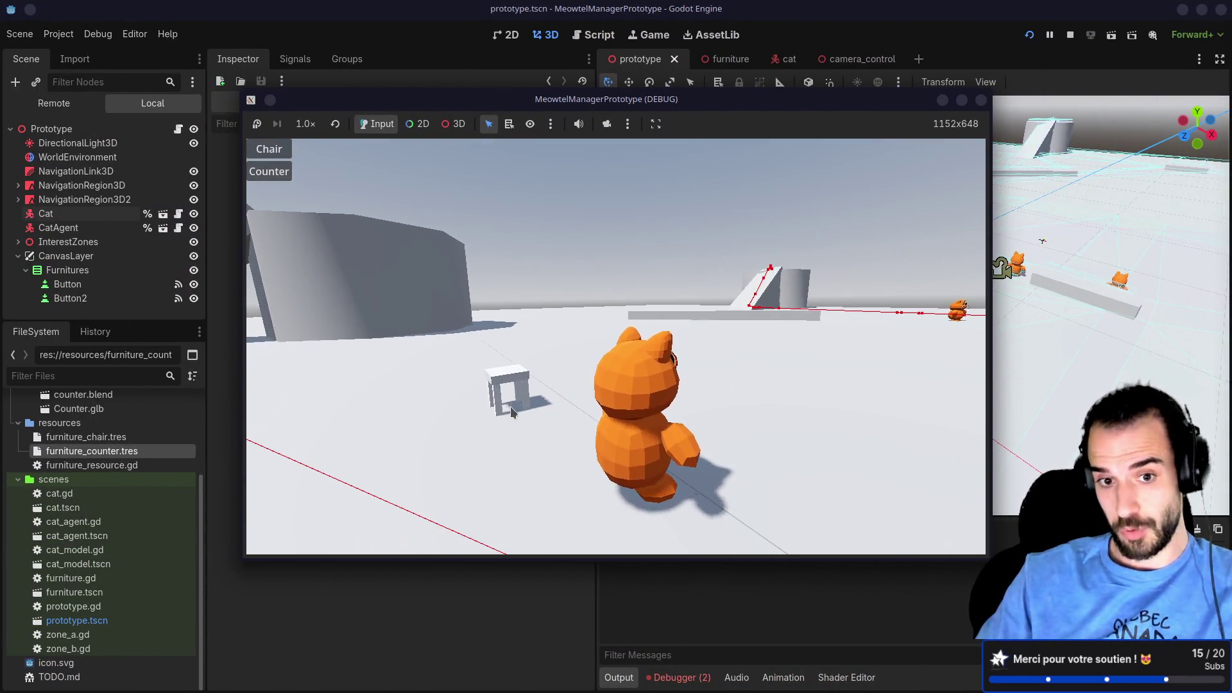
click(269, 171)
click(417, 359)
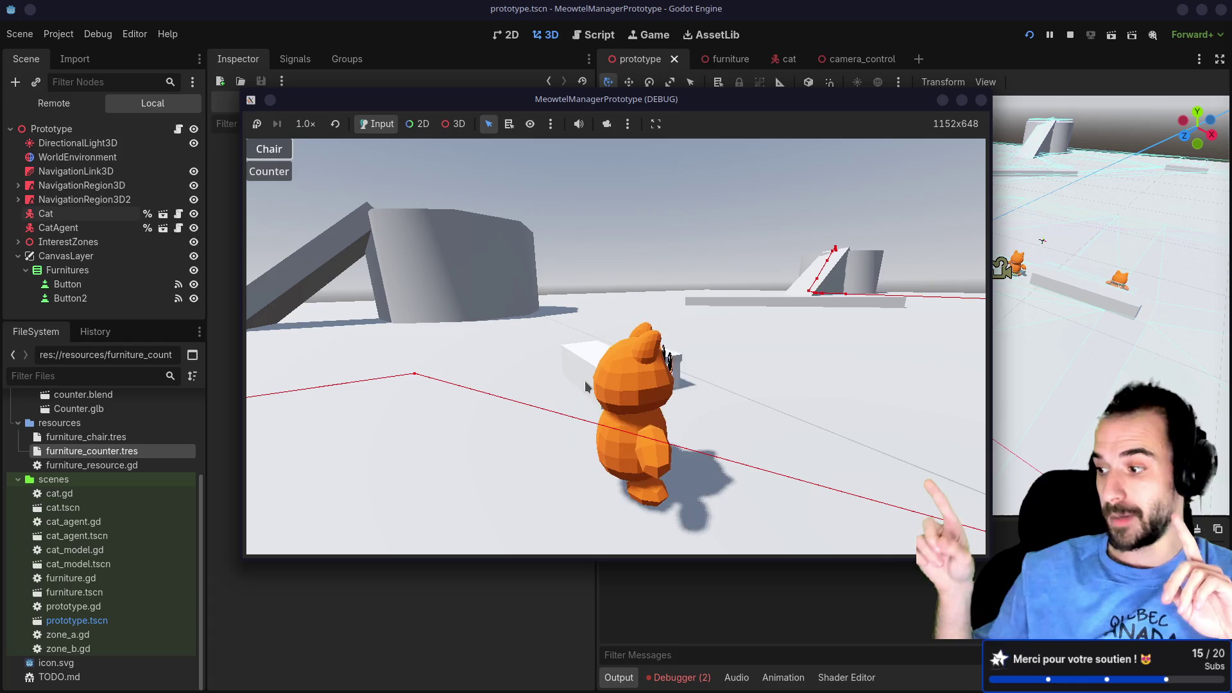
Step: Orbit the game camera around the cats, then return to the Milanote board
mouse_move(585, 385)
mouse_down()
mouse_move(627, 391)
mouse_move(730, 450)
mouse_up()
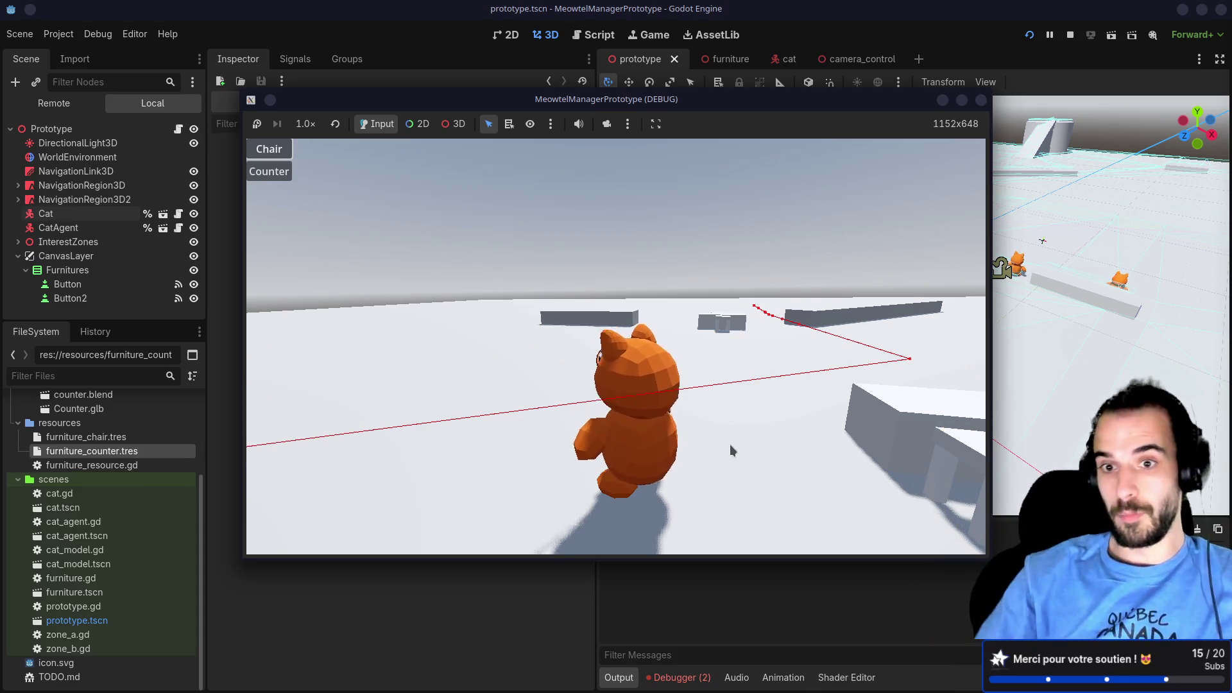
drag(729, 444, 664, 449)
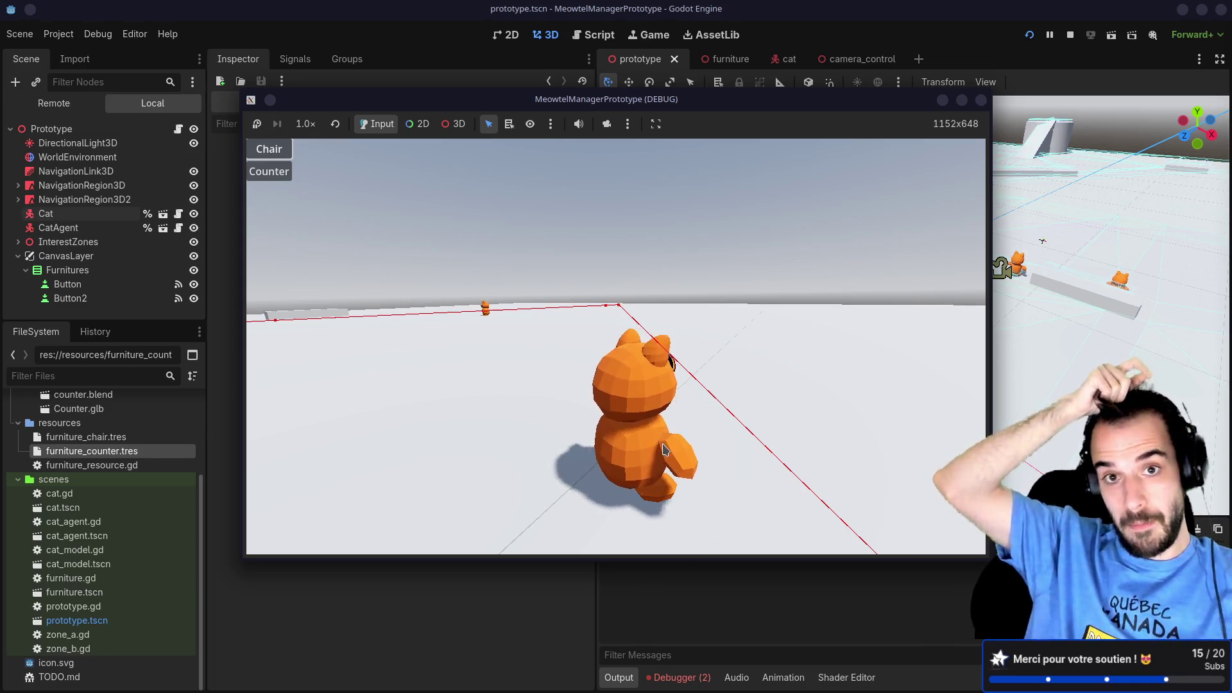
key(alt+Tab)
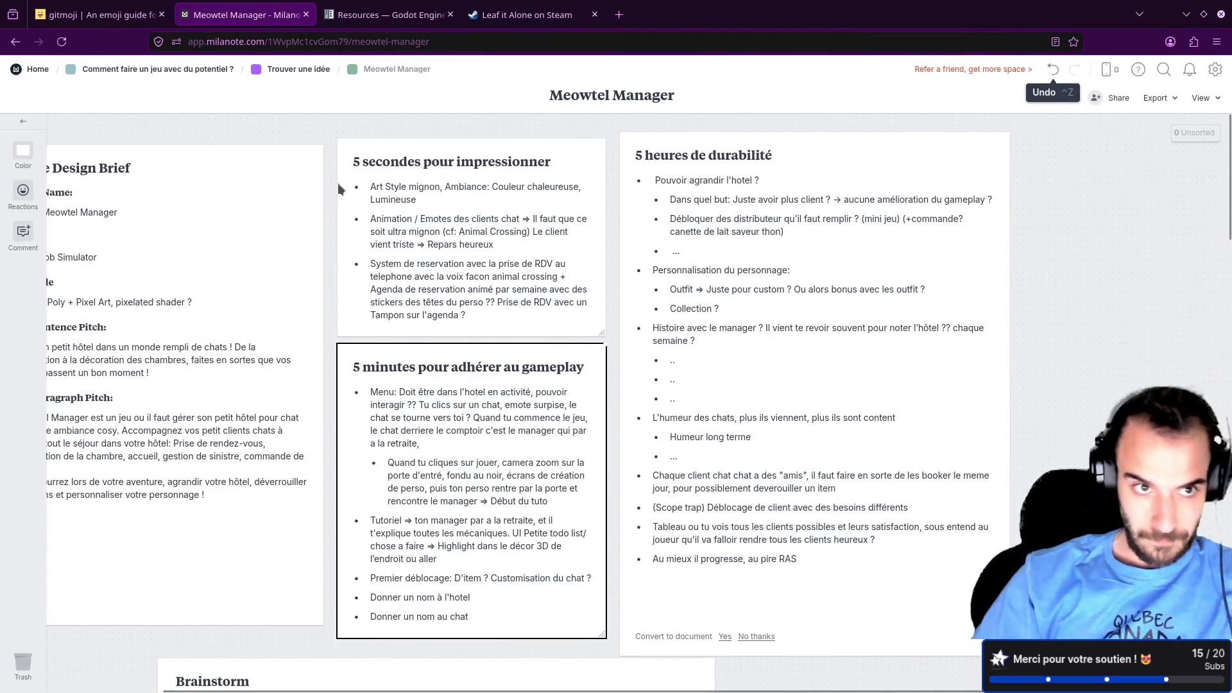
click(193, 71)
mouse_move(399, 221)
mouse_down()
mouse_move(399, 234)
mouse_move(272, 245)
mouse_move(273, 228)
mouse_up()
mouse_move(411, 231)
mouse_down()
mouse_move(424, 226)
mouse_move(402, 226)
mouse_up()
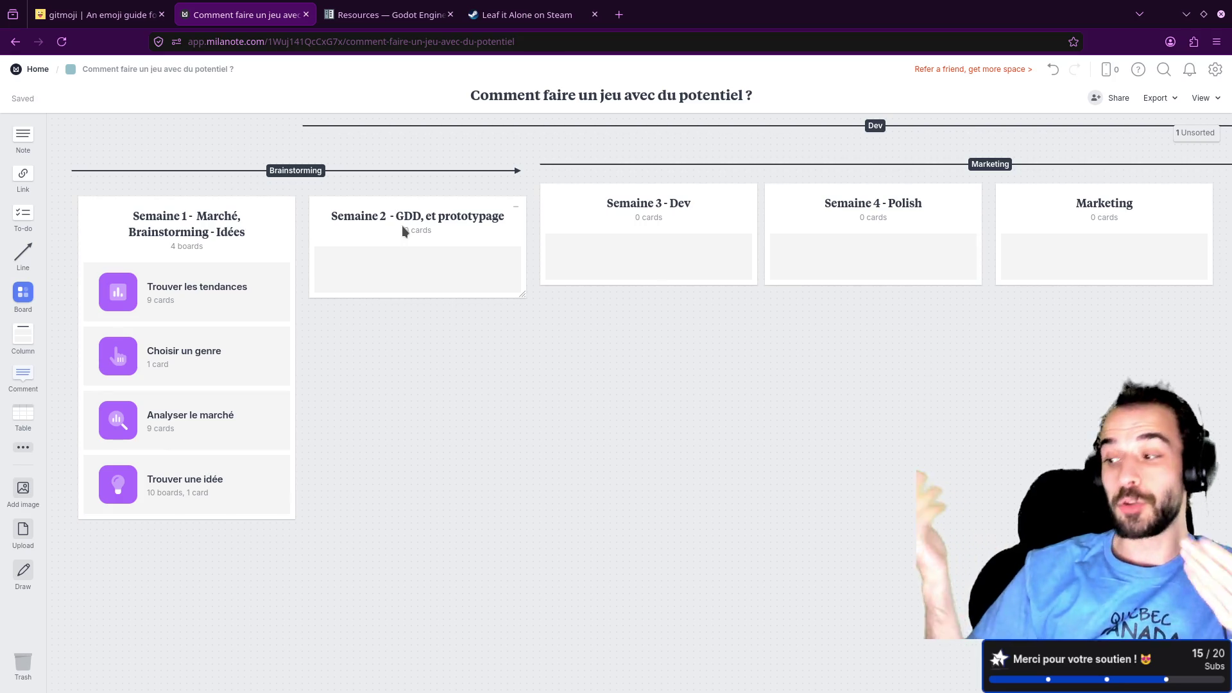
mouse_move(403, 222)
mouse_down()
mouse_move(417, 237)
mouse_move(414, 222)
mouse_up()
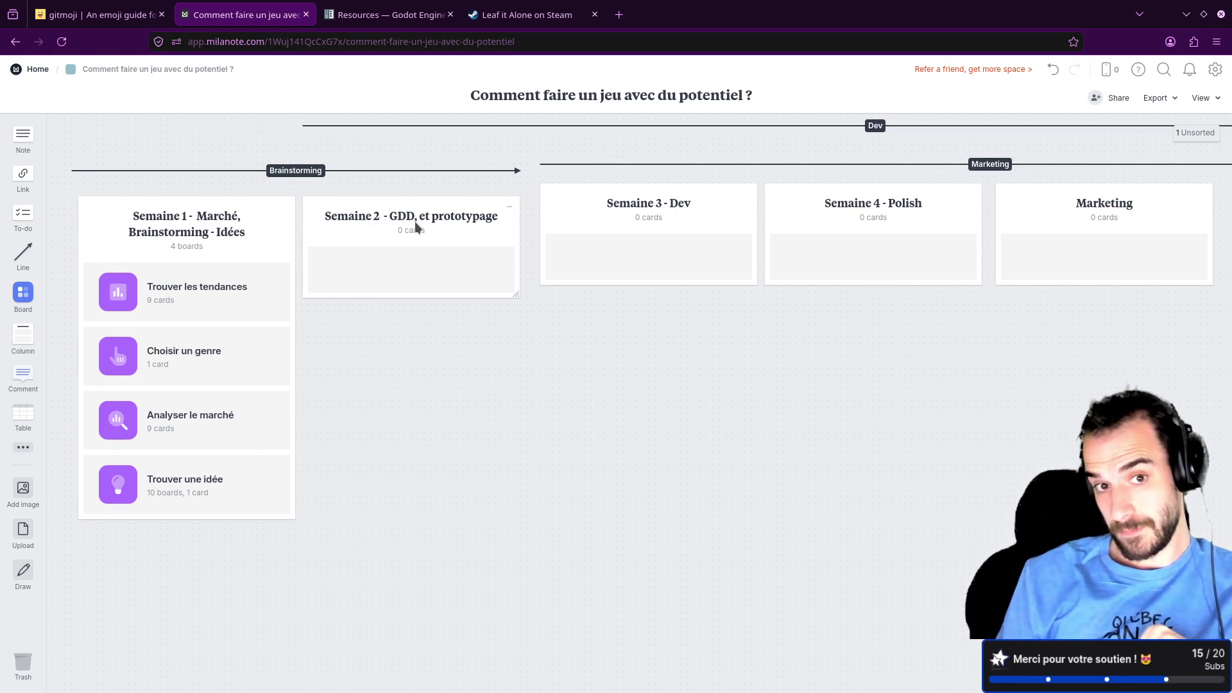
click(267, 475)
click(868, 234)
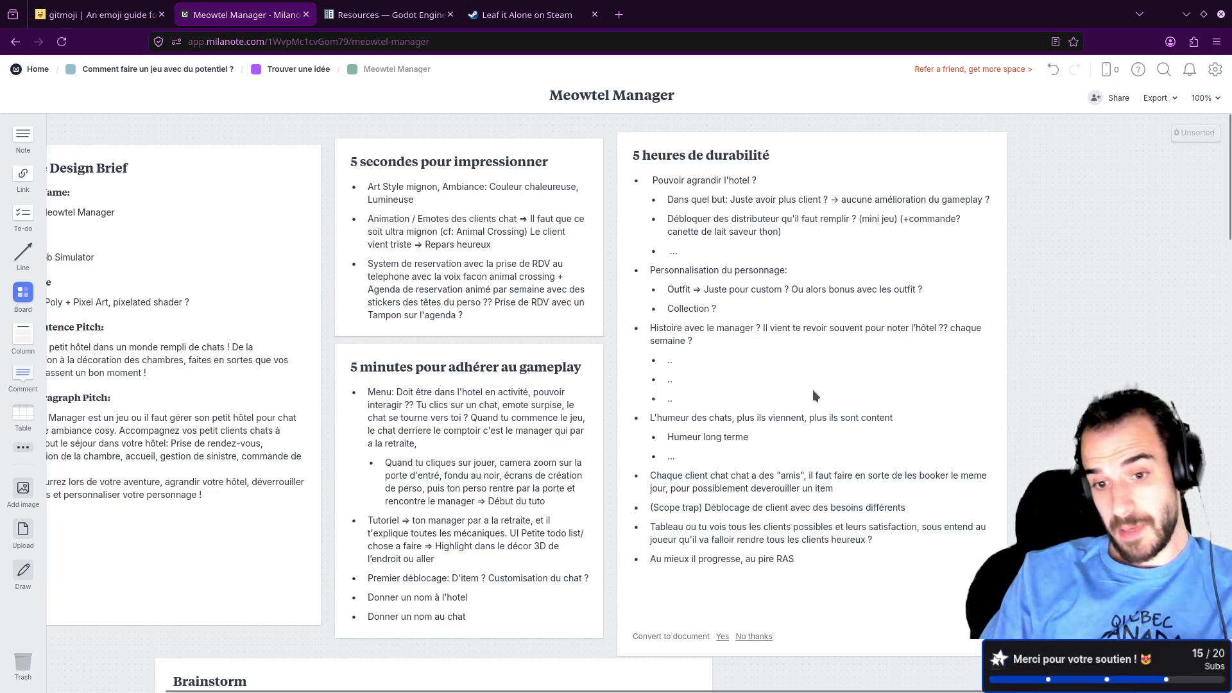
Step: Append 'System de nom dynamique des chats' and 'System de skin dynamique des chats ??' to the durability card
scroll(822, 538, down, 1)
click(819, 494)
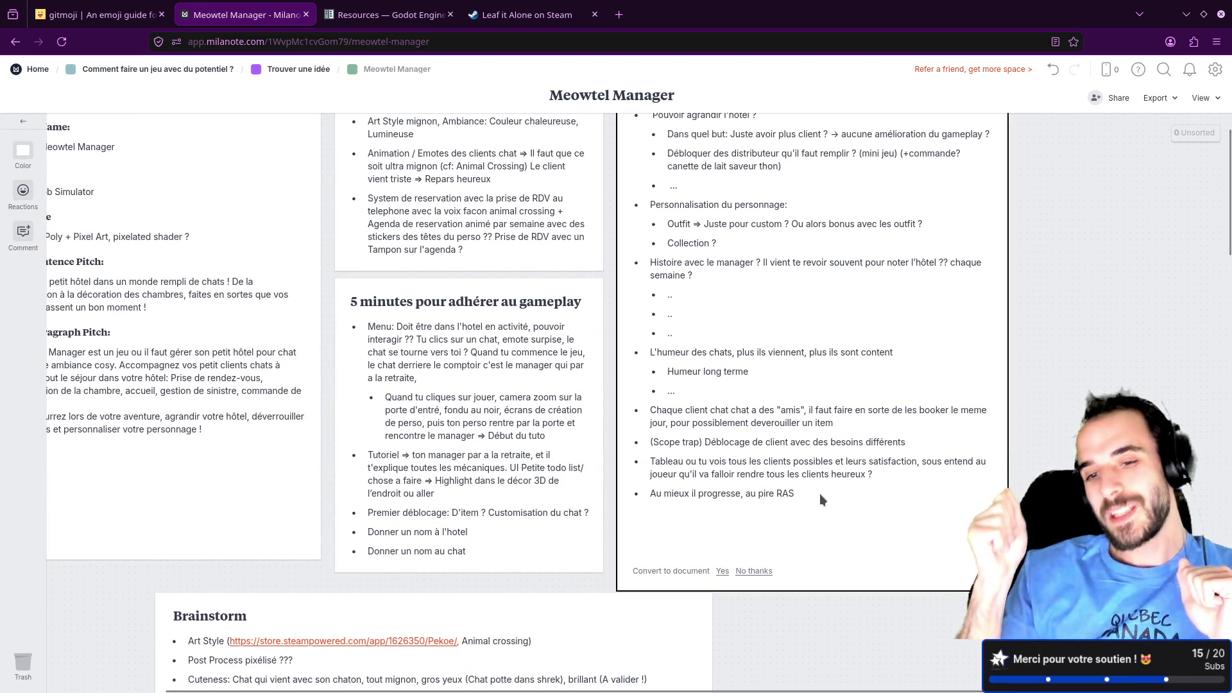
click(819, 494)
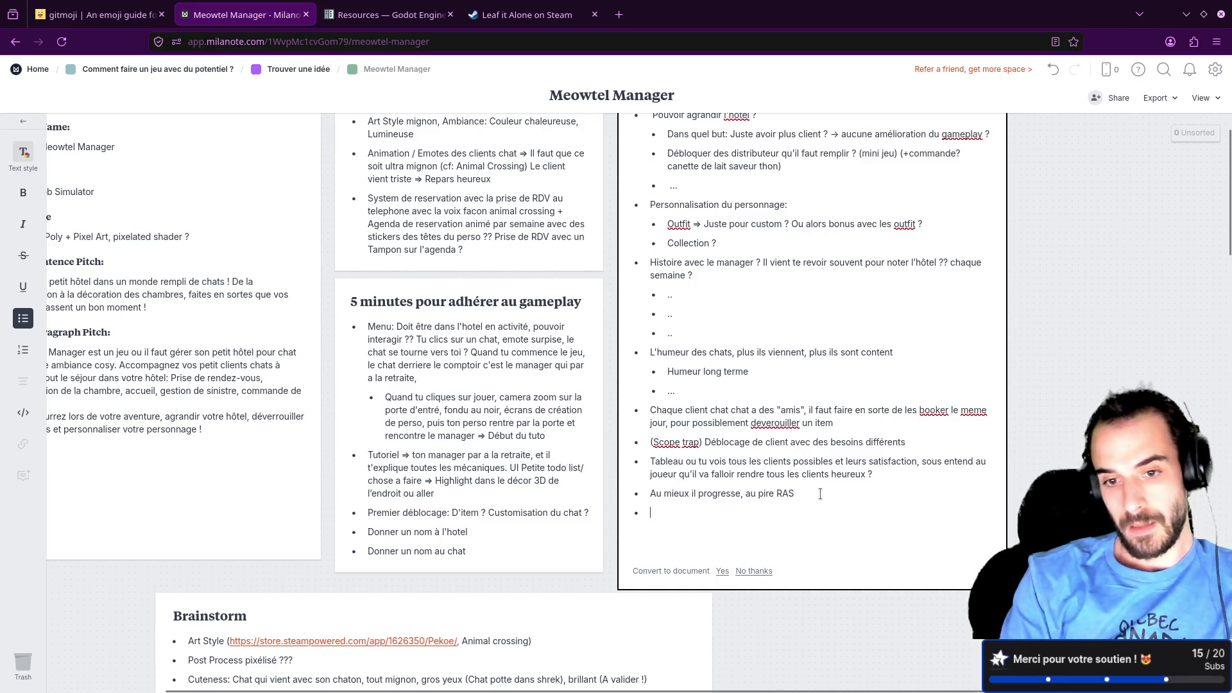
text(System de nom dynamique des ch)
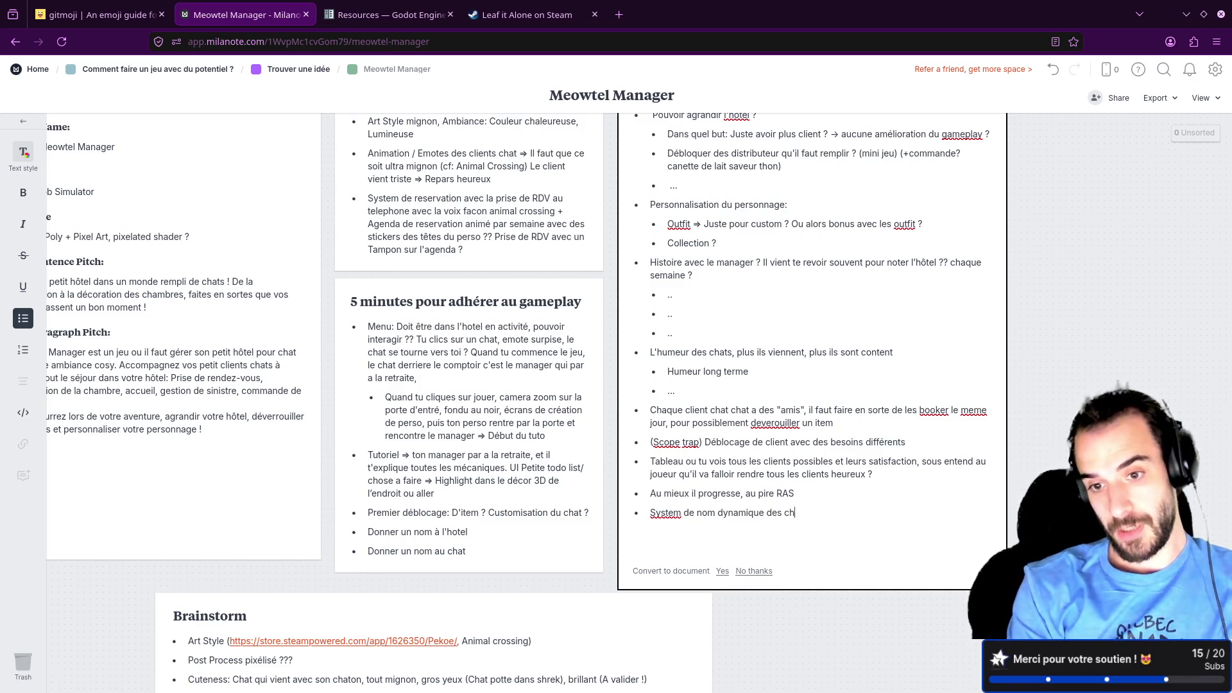
text(ats System de skin )
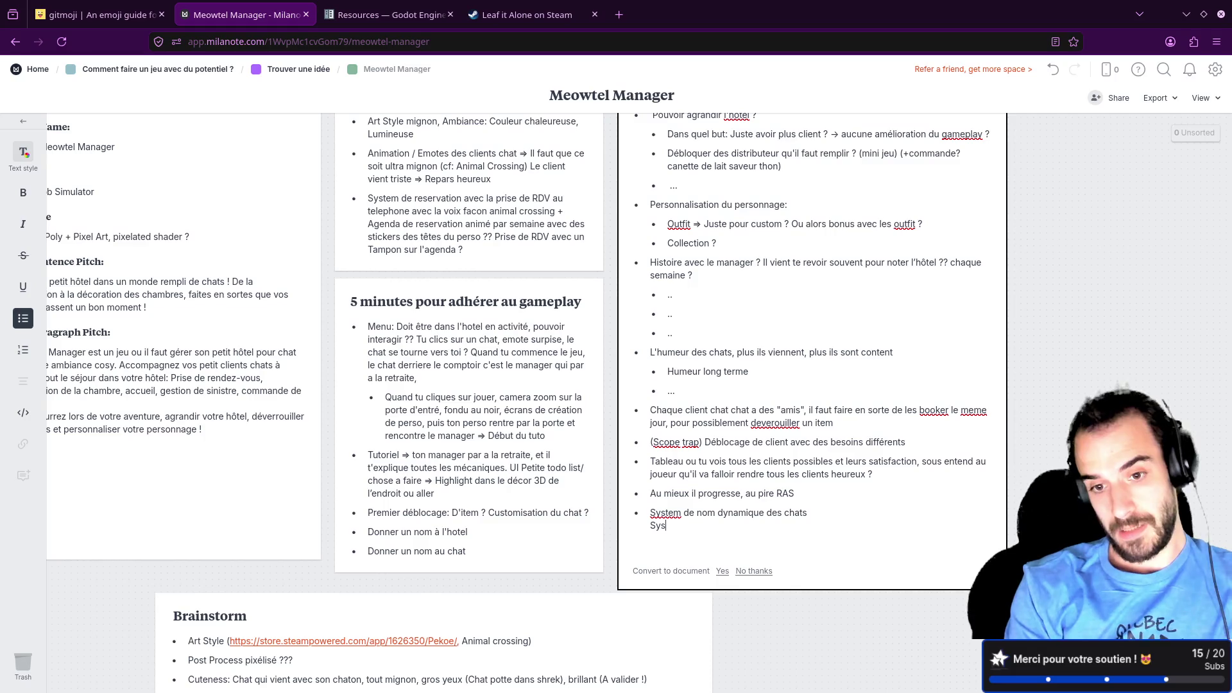
text(dy)
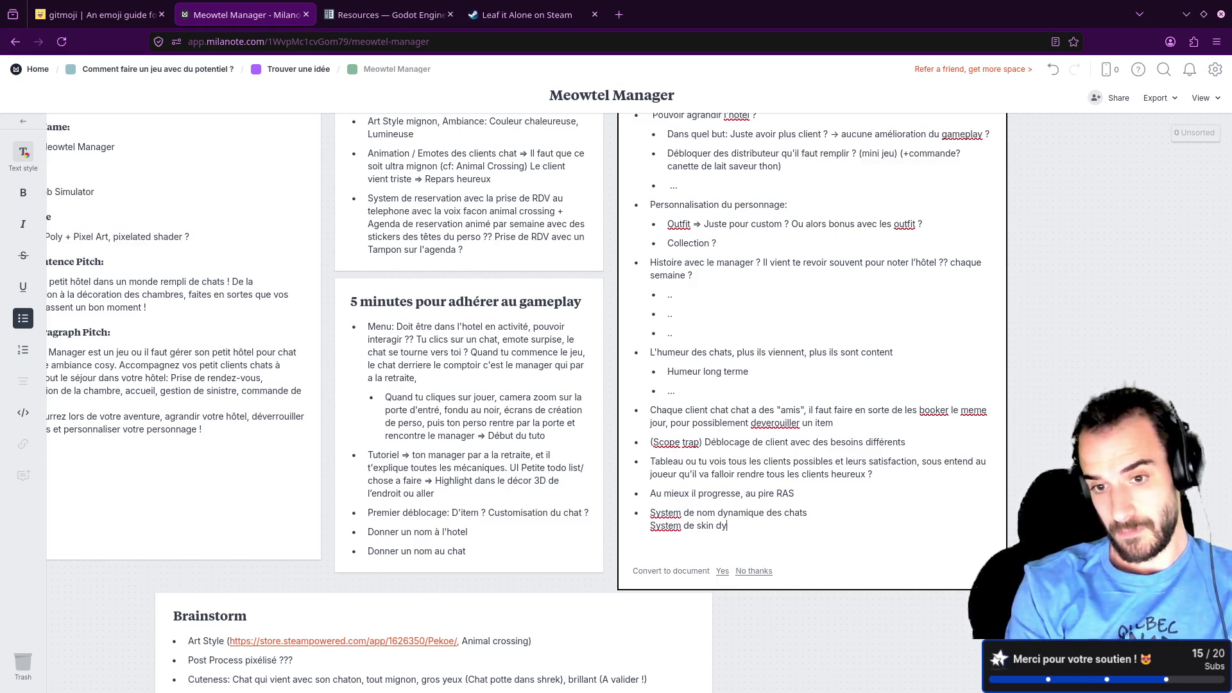
text(namique des )
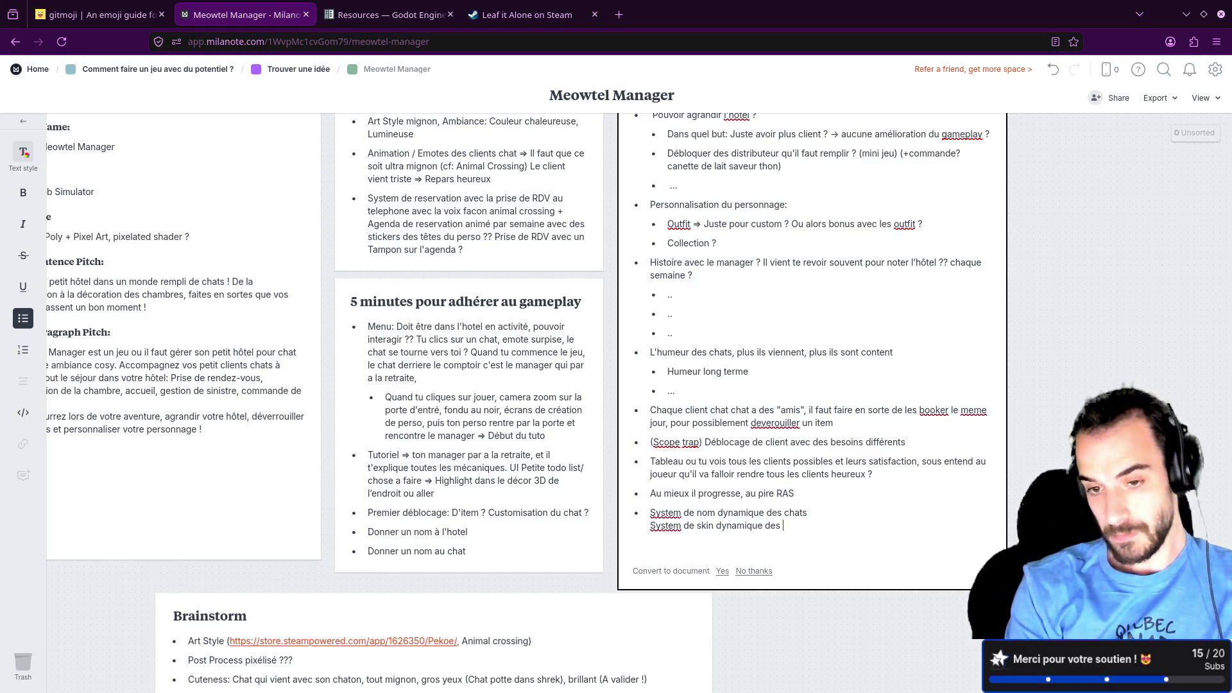
text(chats ??)
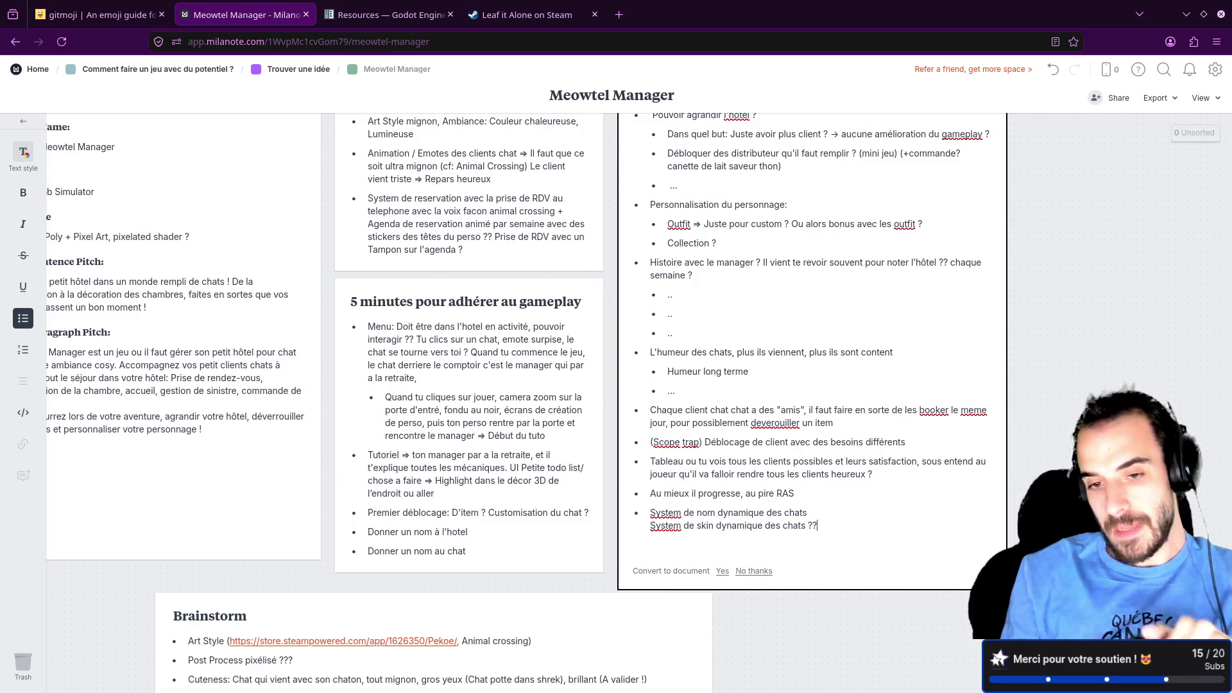
drag(810, 514, 650, 513)
scroll(621, 135, up, 1)
scroll(738, 257, down, 4)
scroll(824, 354, down, 5)
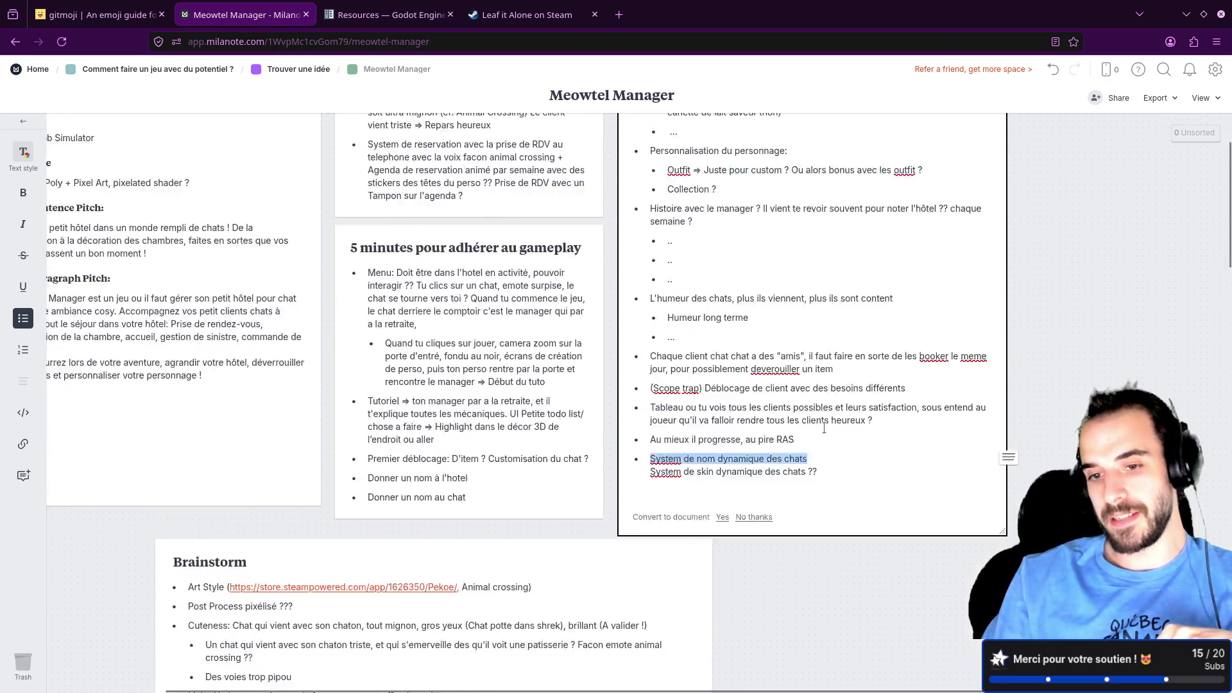
scroll(824, 354, up, 6)
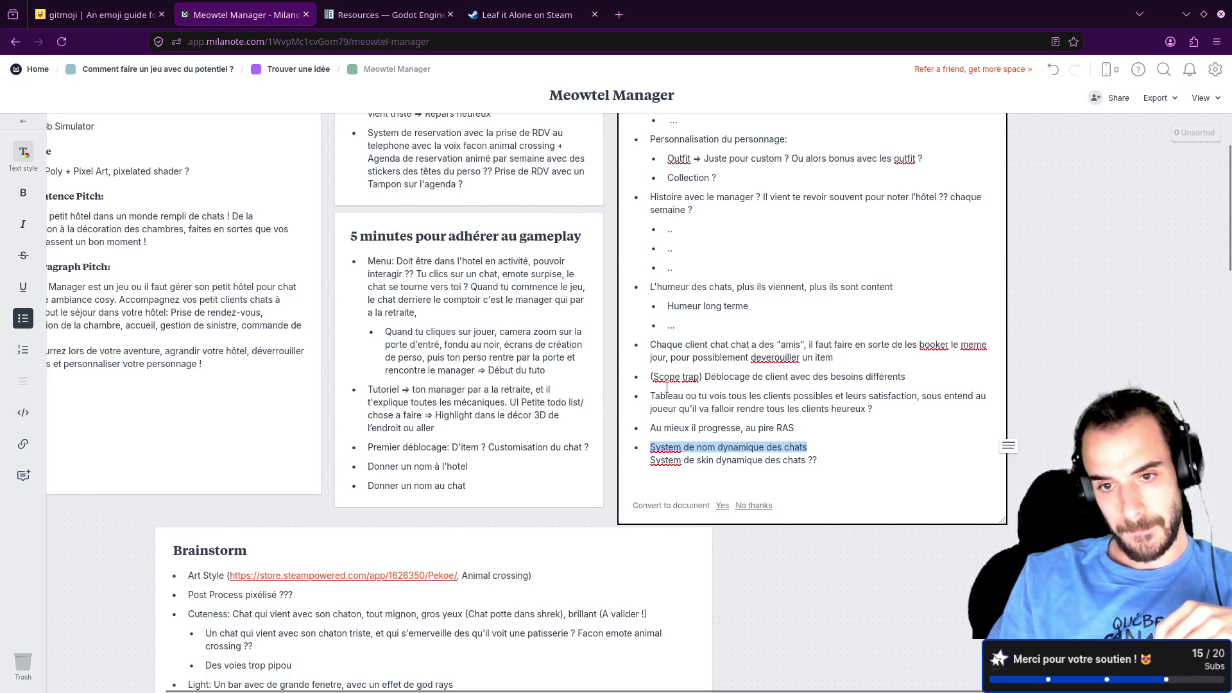
click(670, 389)
key(End)
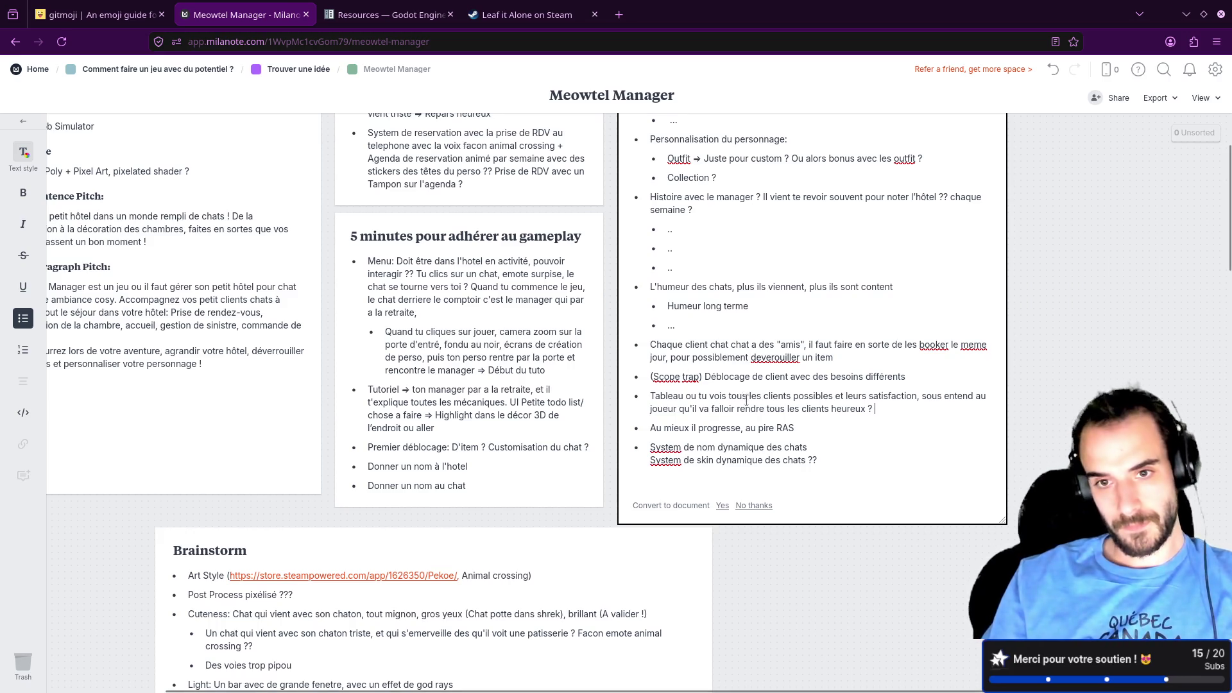
scroll(750, 401, up, 3)
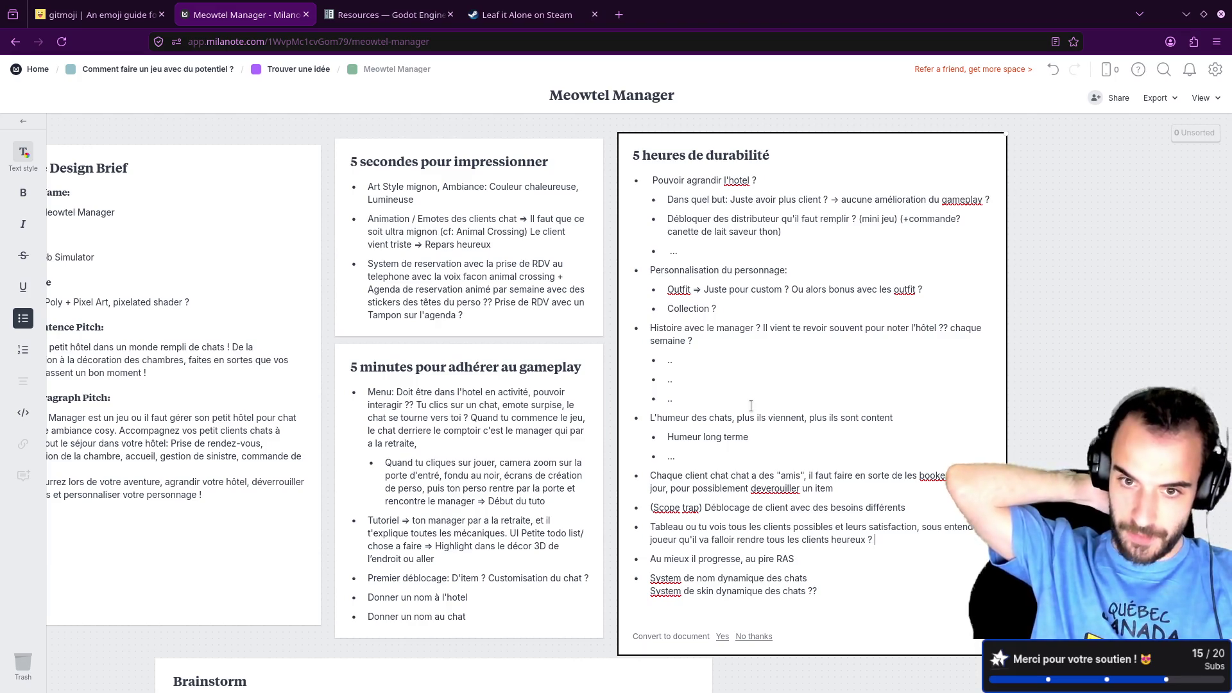
key(alt+Tab)
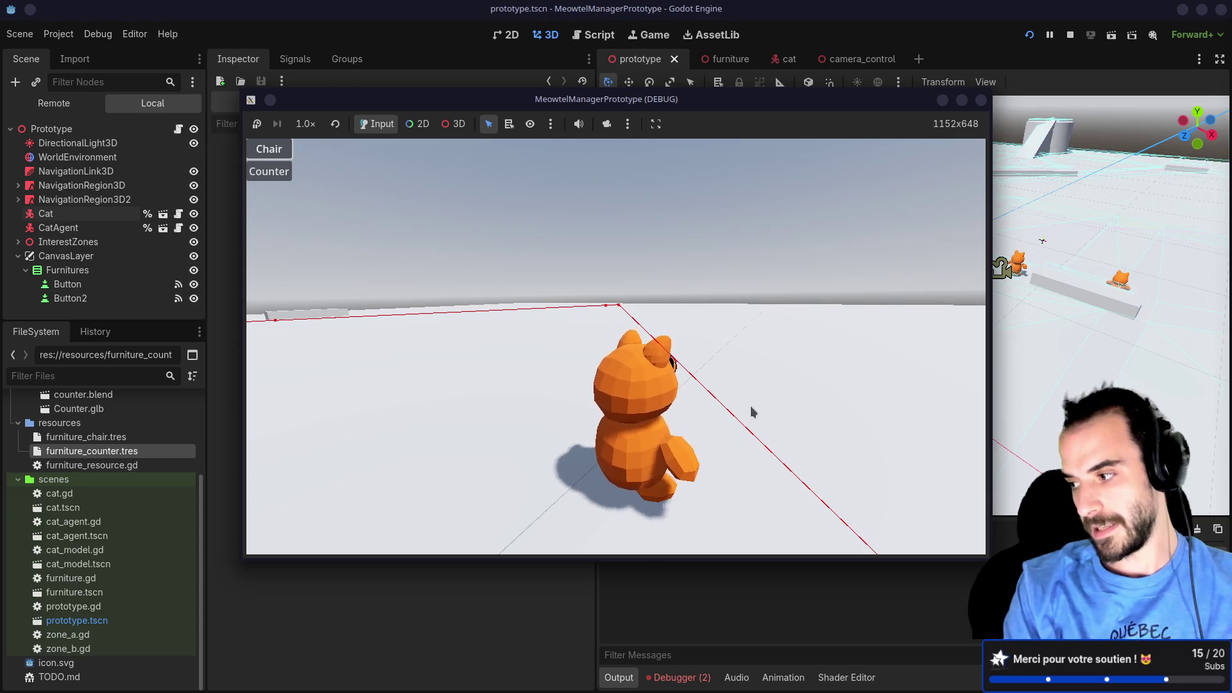
Step: Switch from the Godot debug game back to the Milanote board
key(alt+Tab)
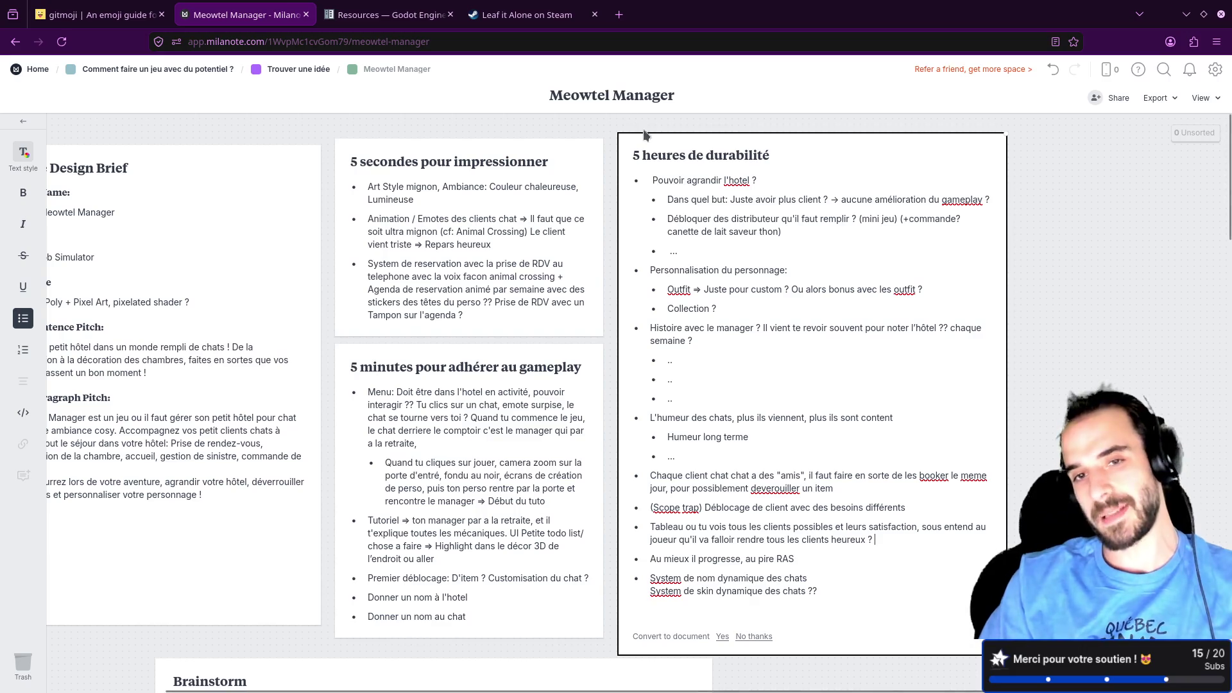
triple_click(754, 149)
text(Le)
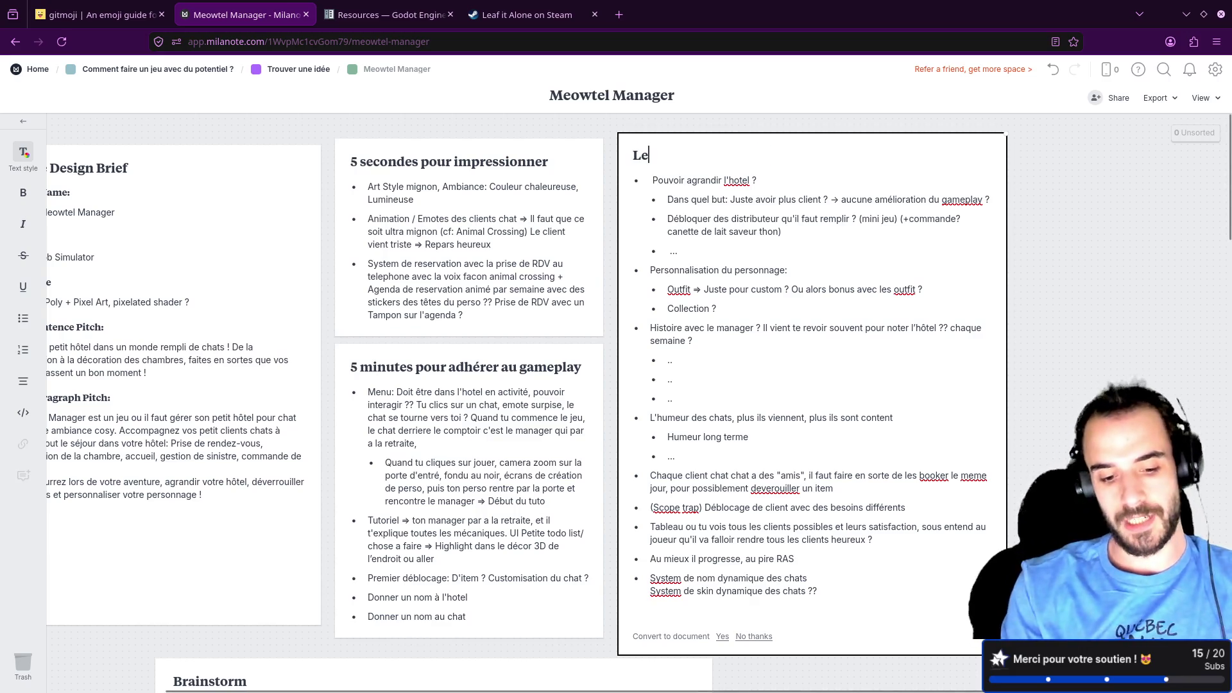
text(vier qui font jouer u)
key(BackSpace)
text(longtemps un joueru)
key(BackSpace)
key(BackSpace)
key(BackSpace)
text(urs)
scroll(675, 177, left, 2)
scroll(675, 176, left, 1)
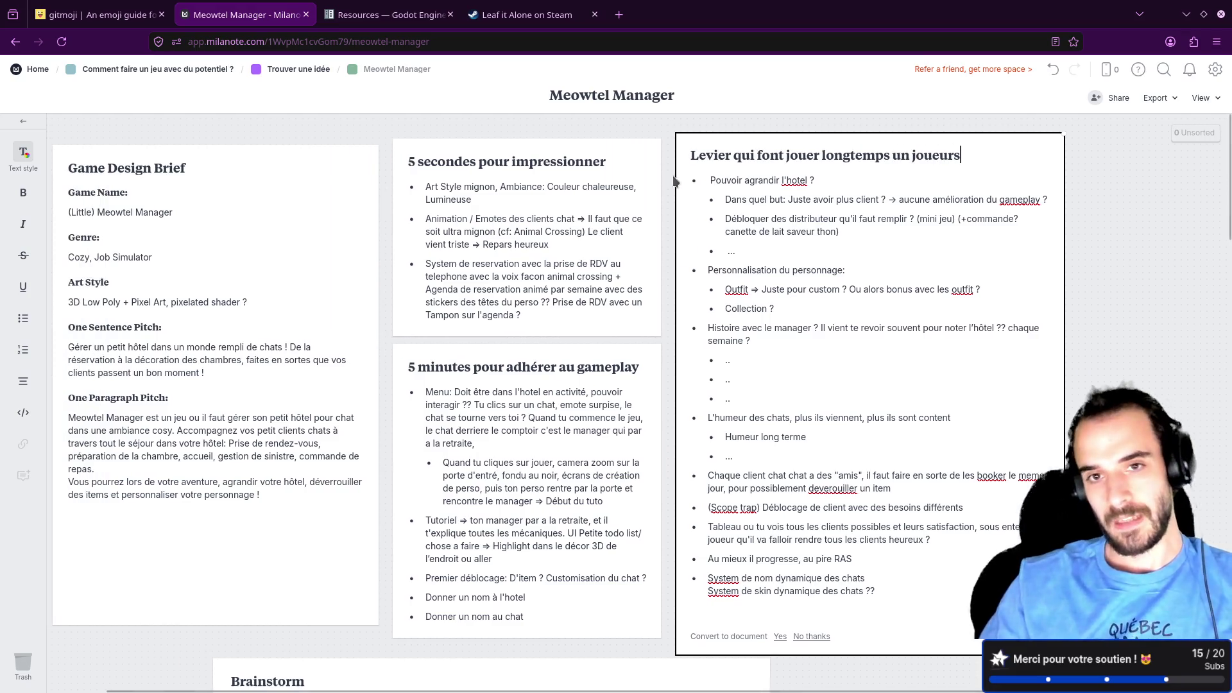
drag(691, 154, 995, 156)
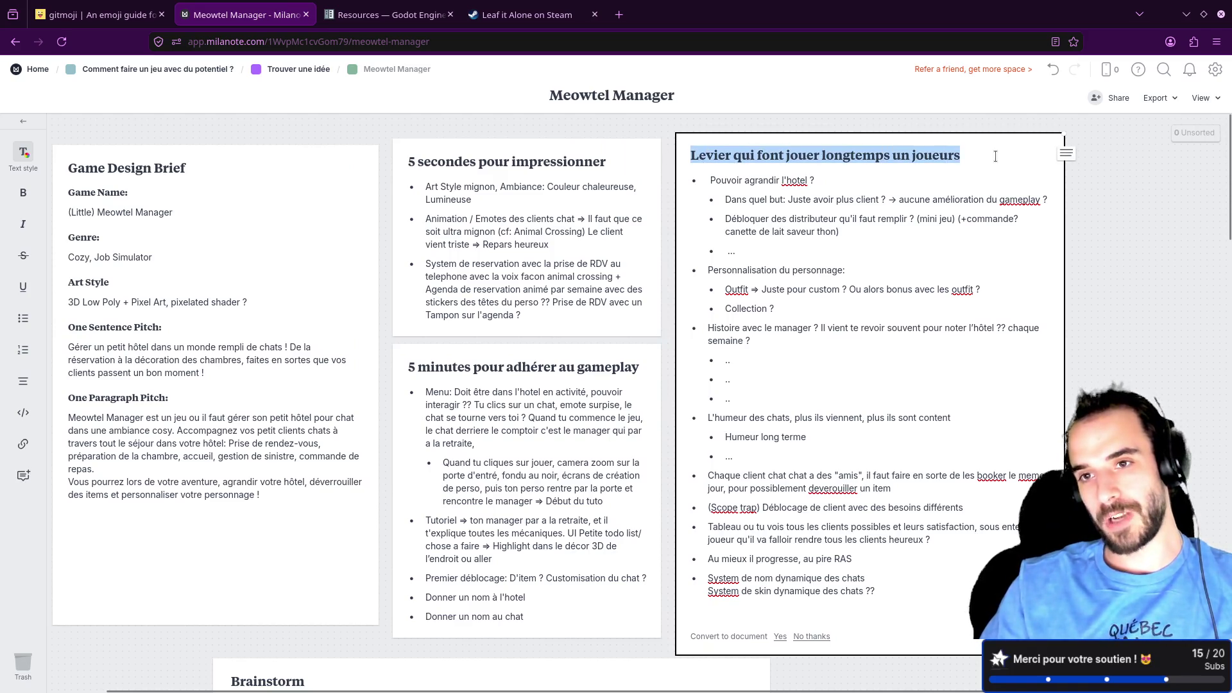
text(5 )
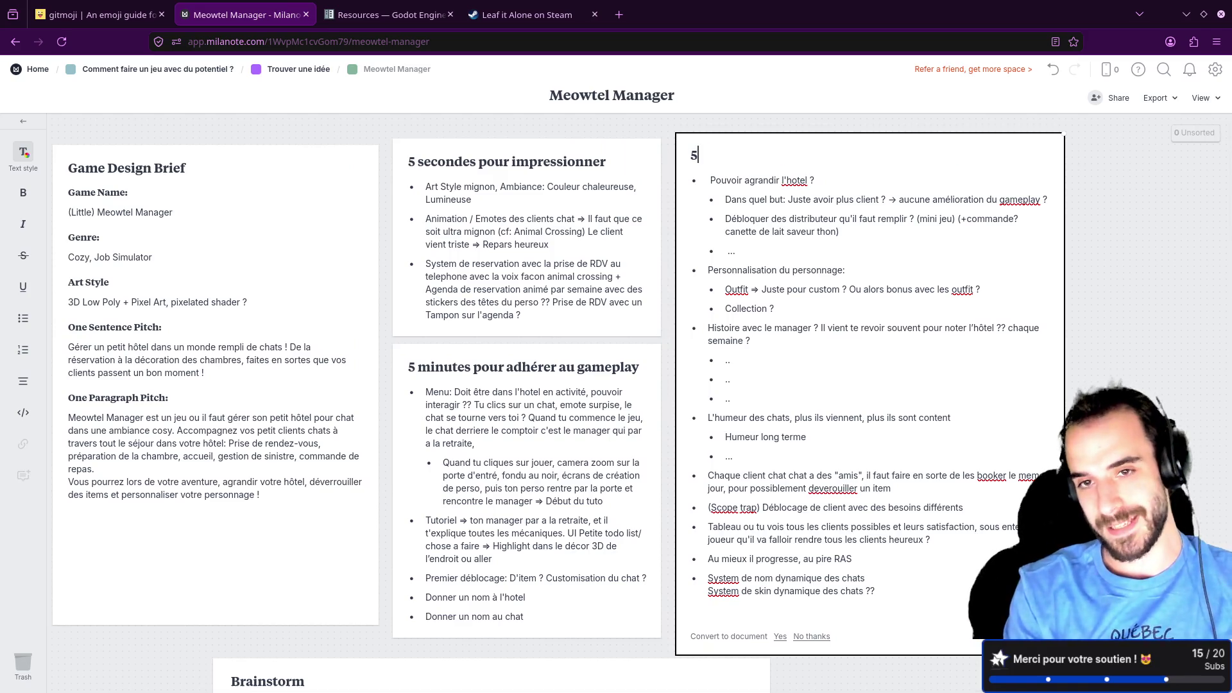
text(heures de durabilité)
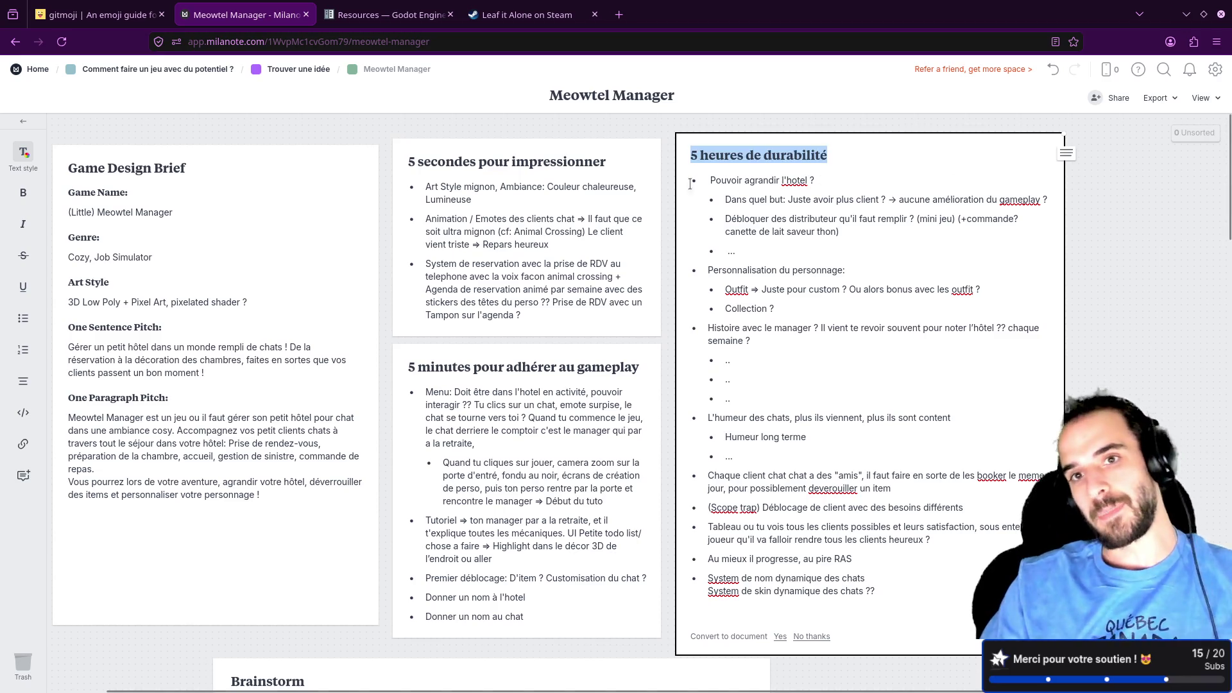
click(568, 162)
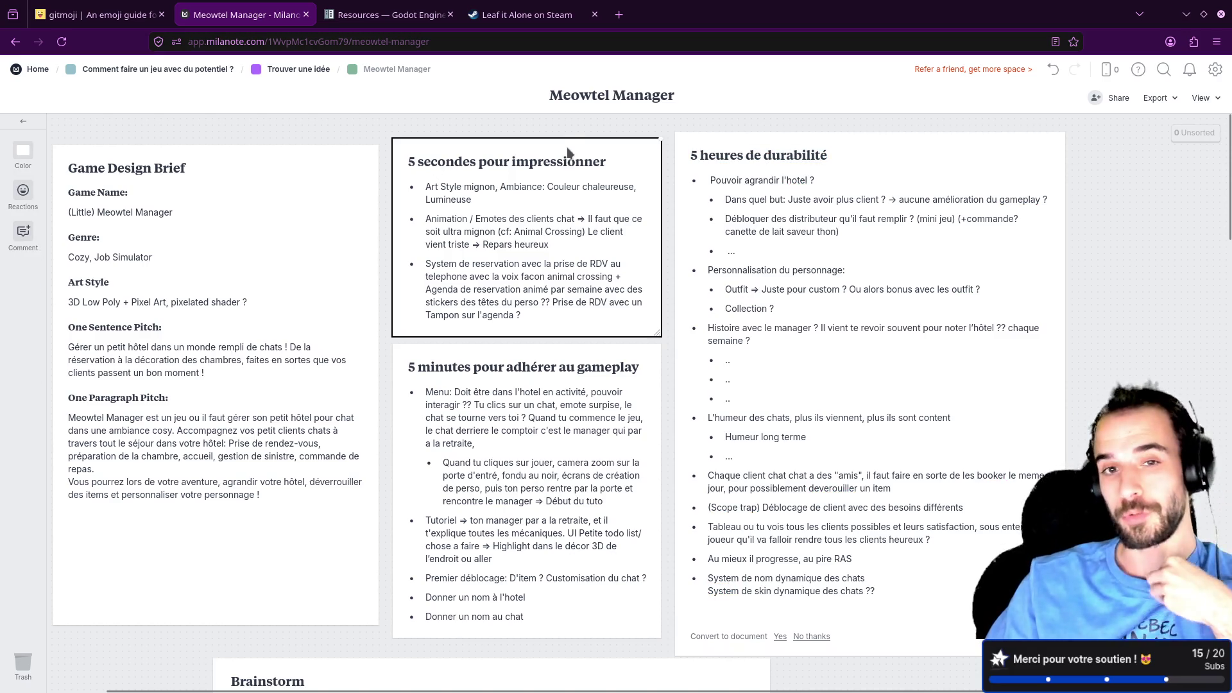
Step: Select the 5 minutes and 5 heures de durabilité cards and click into the durability text
click(629, 376)
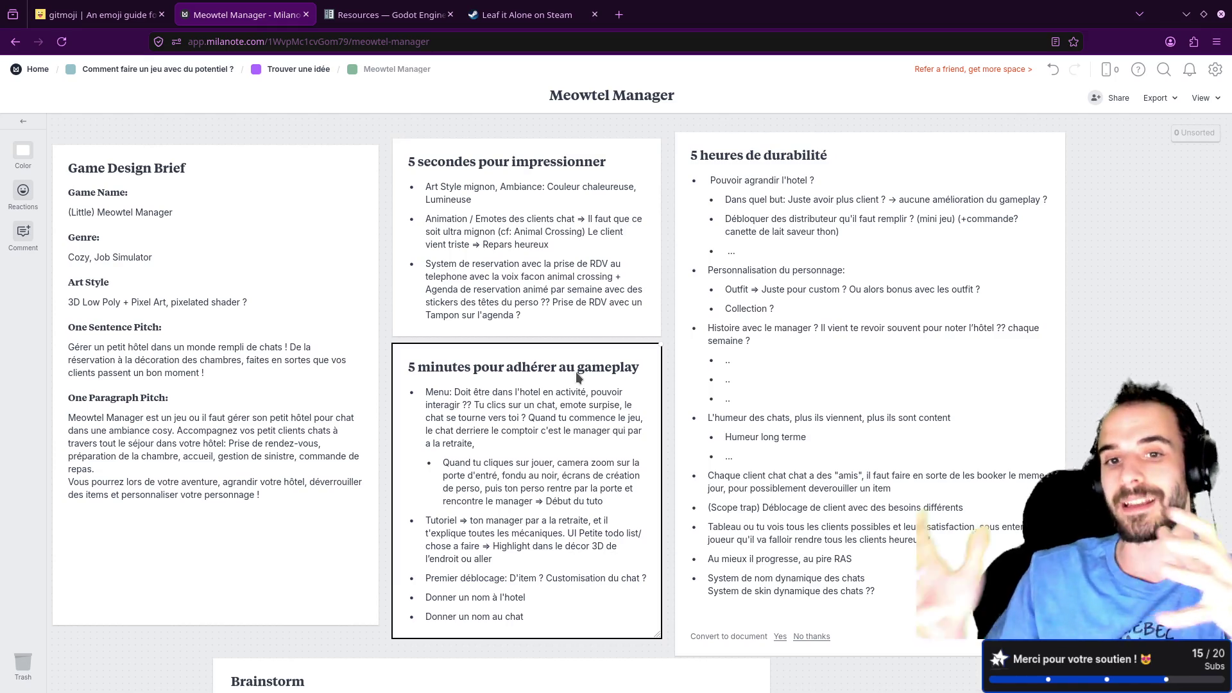
click(731, 159)
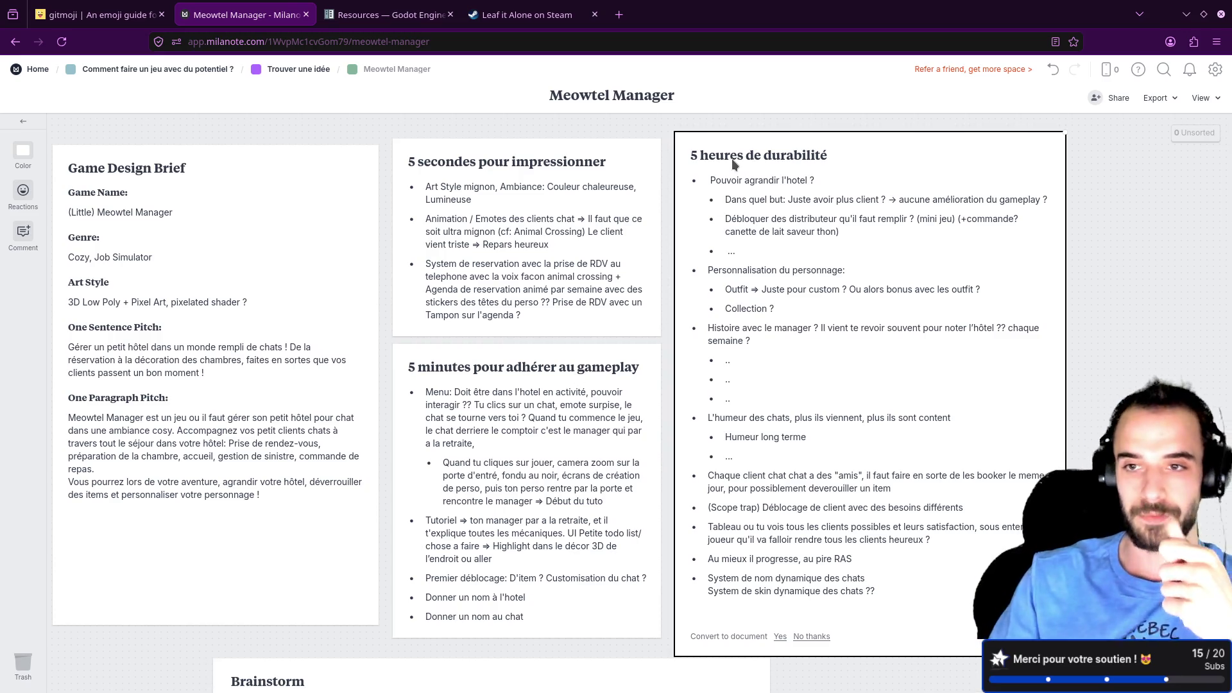
click(732, 181)
Step: Glance at the Leaf it Alone Steam page, then go up to the parent board
click(539, 16)
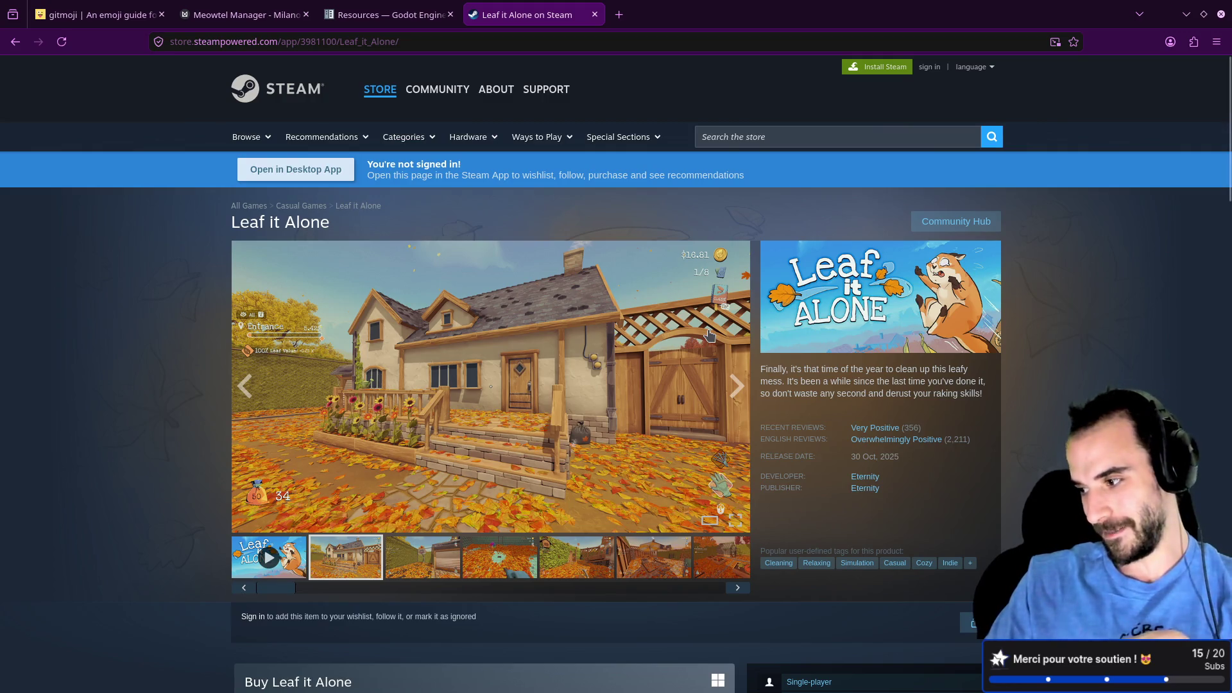
click(244, 14)
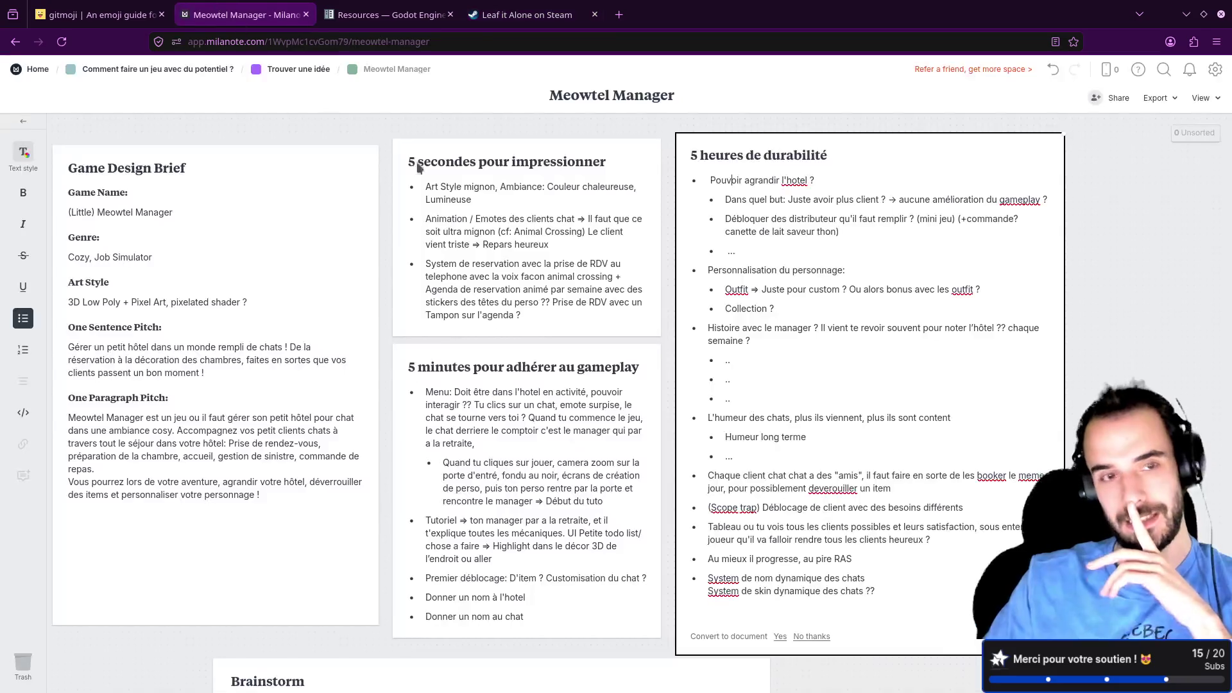
click(207, 72)
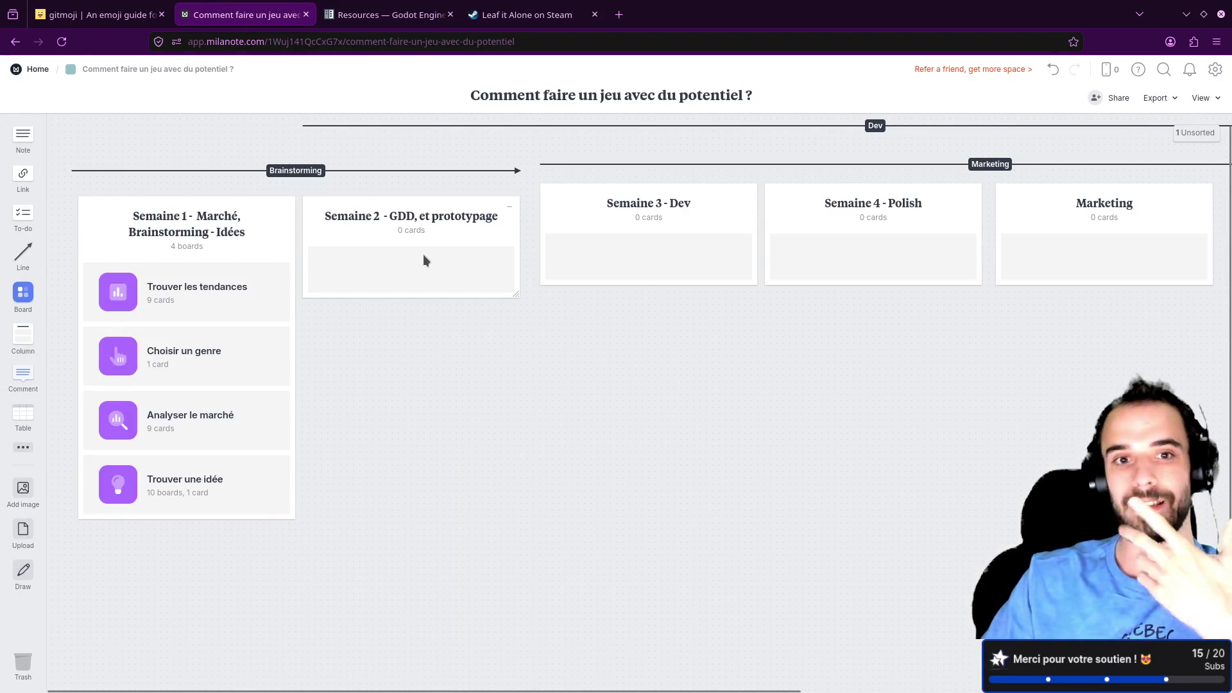
Step: Nudge the Semaine 2 column slightly, leaving its title unchanged
mouse_move(441, 225)
mouse_down()
mouse_move(443, 252)
mouse_move(440, 212)
mouse_move(444, 222)
mouse_up()
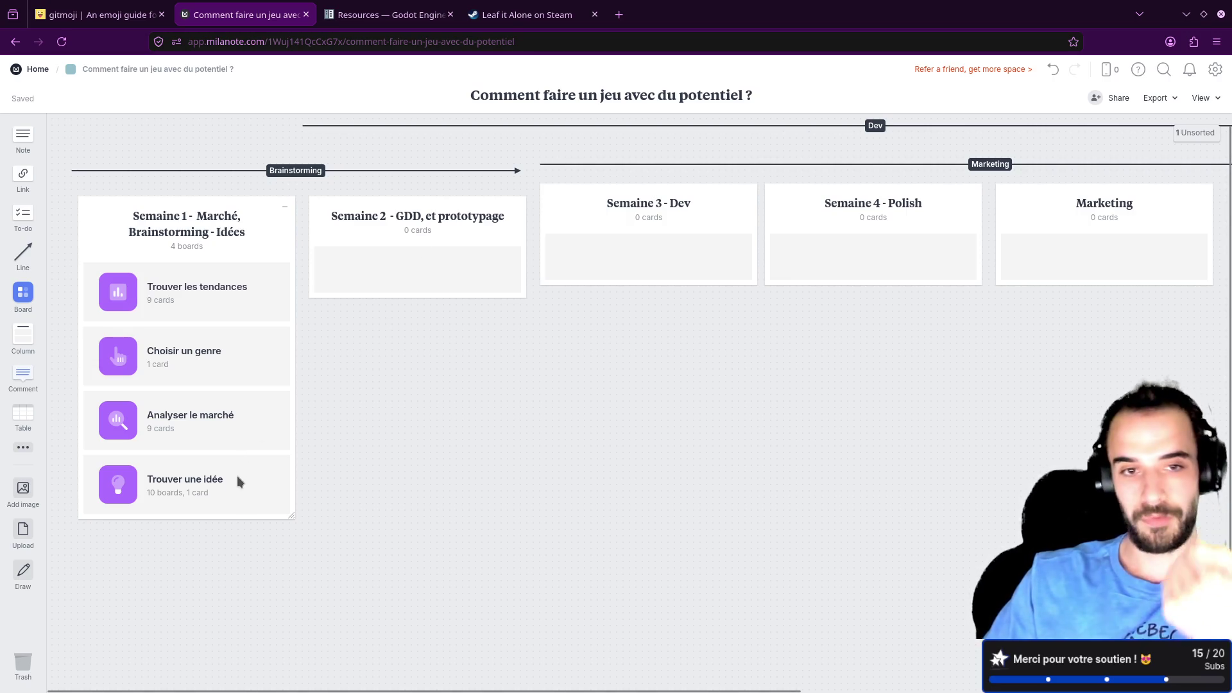
double_click(454, 219)
click(445, 363)
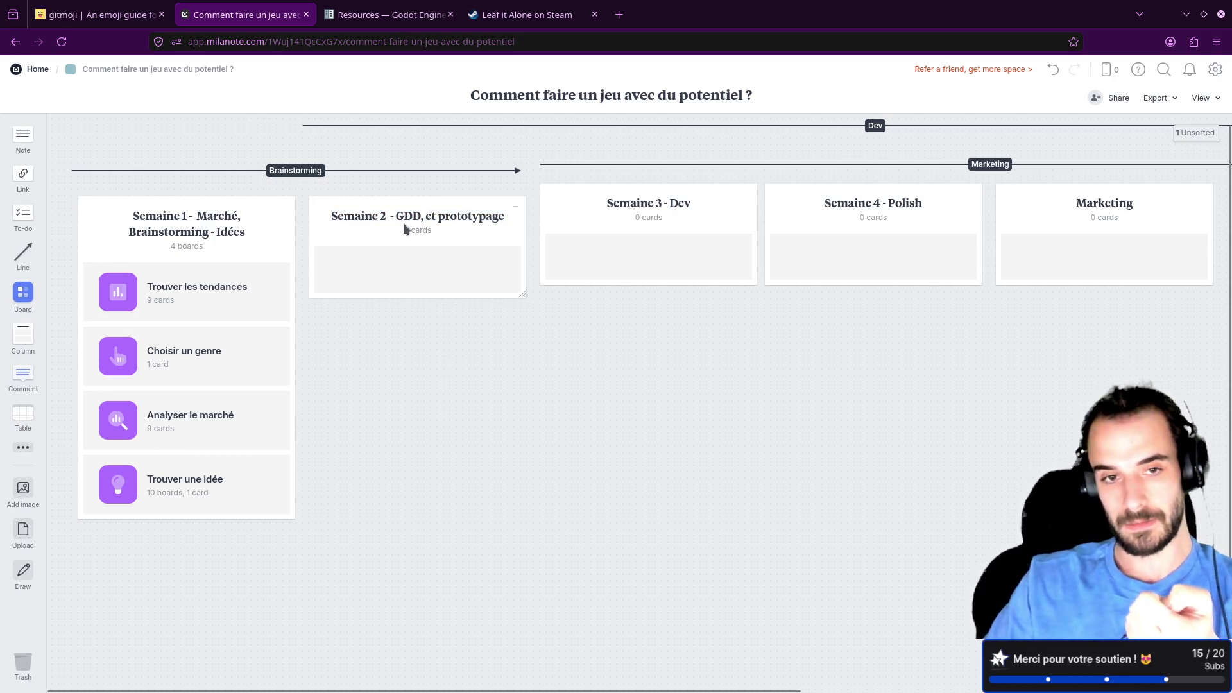
Step: Visit the Trouver une idée board, reopen Meowtel Manager, and switch to the running game
click(207, 490)
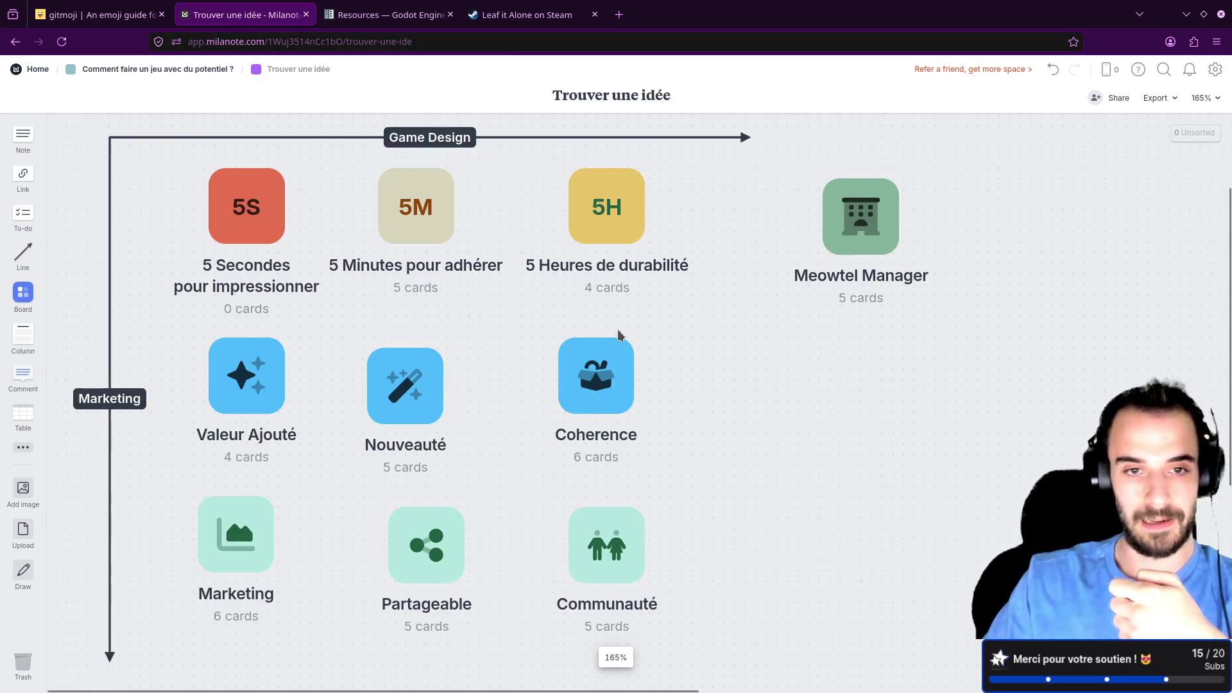
click(831, 227)
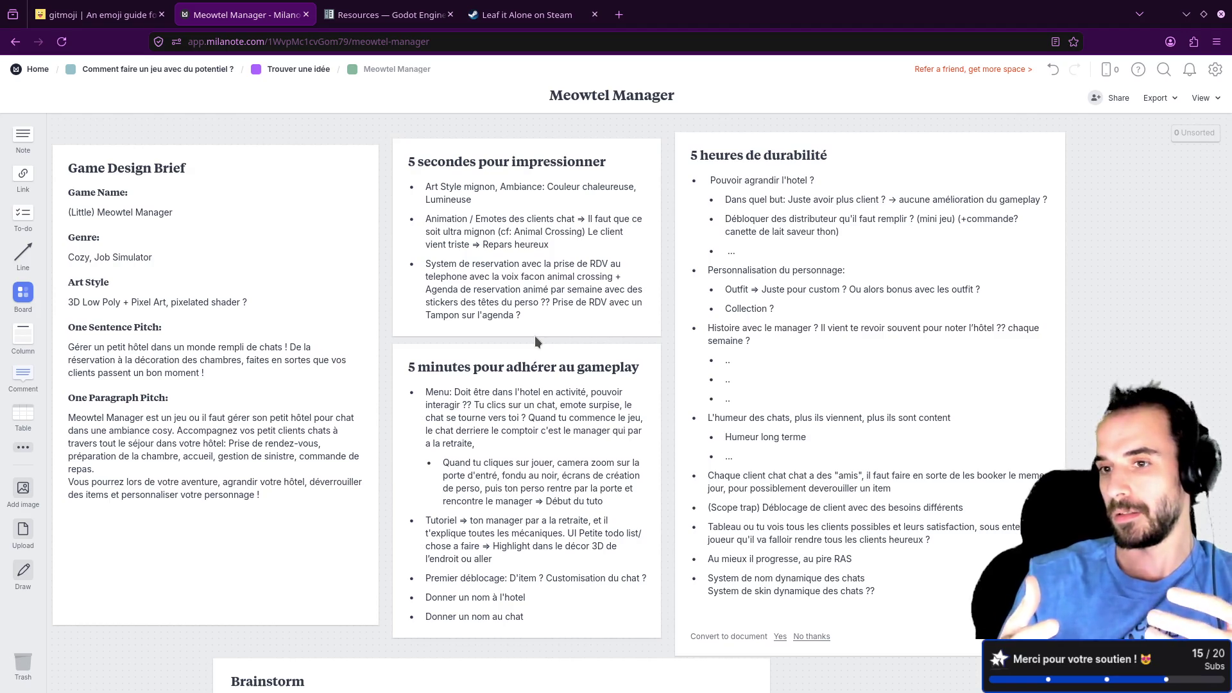
key(alt+Tab)
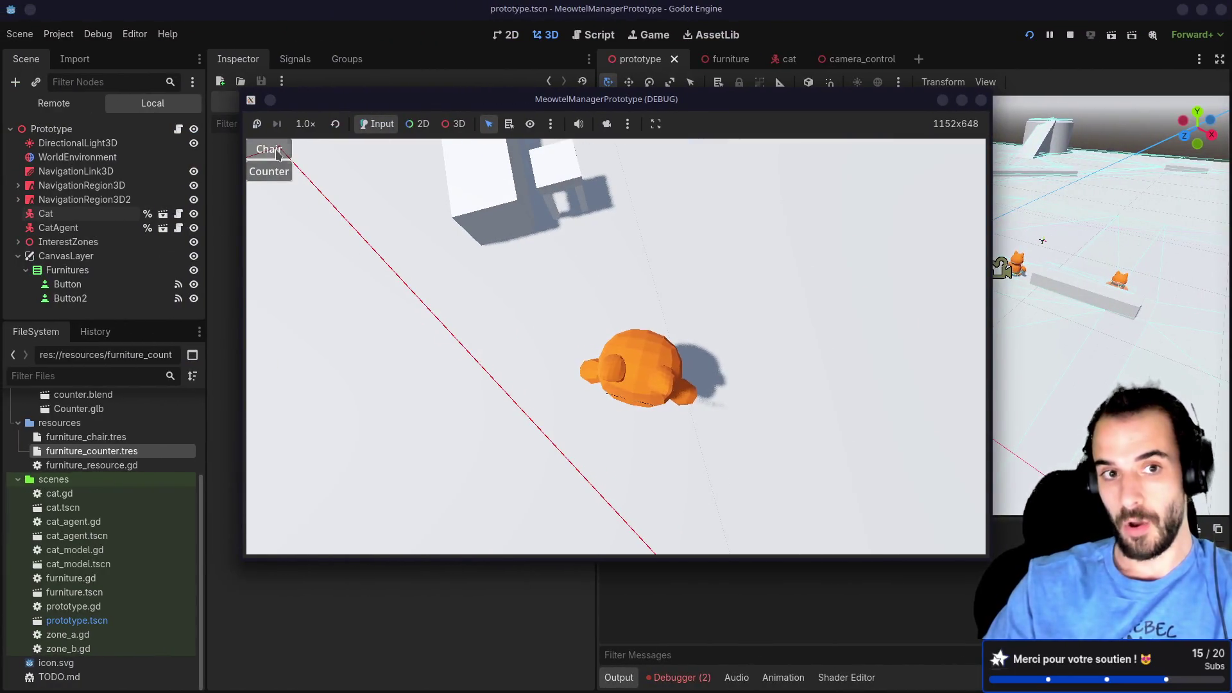
Step: Place a counter next to the cat in the game, then return to the Milanote board
click(269, 171)
click(697, 291)
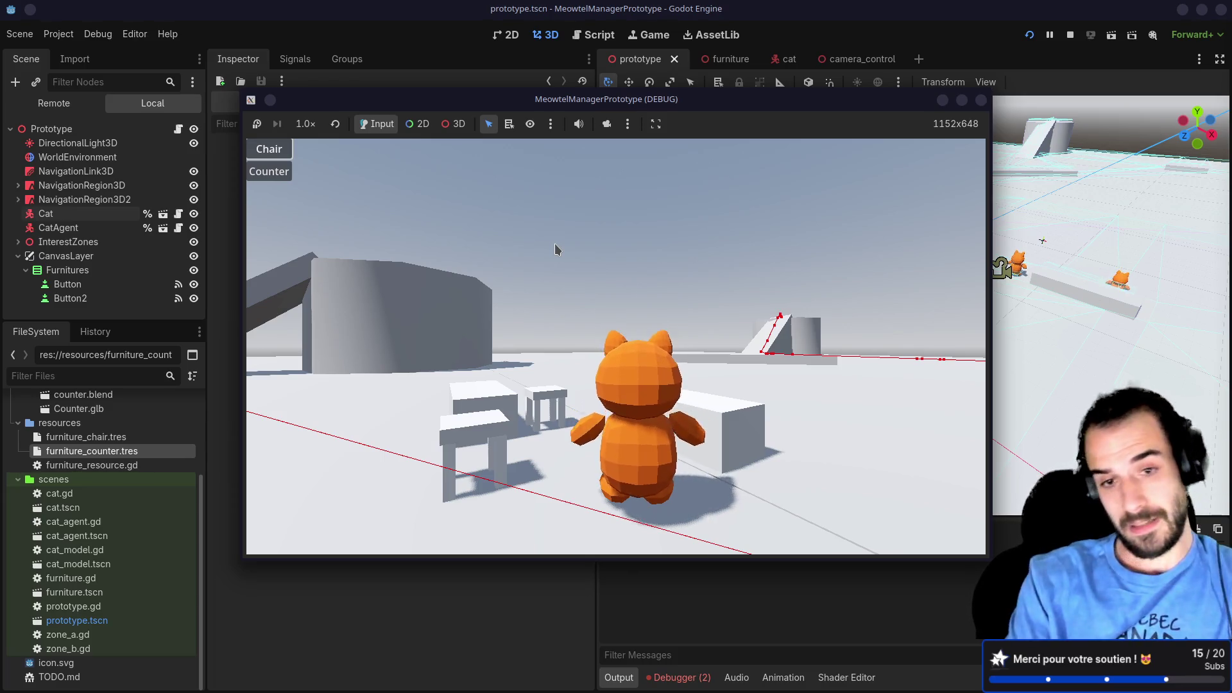
key(super+Left)
Step: Review the dynamic cat name and skin lines and the 5 minutes card's first item unlock text
click(835, 581)
drag(865, 579, 709, 577)
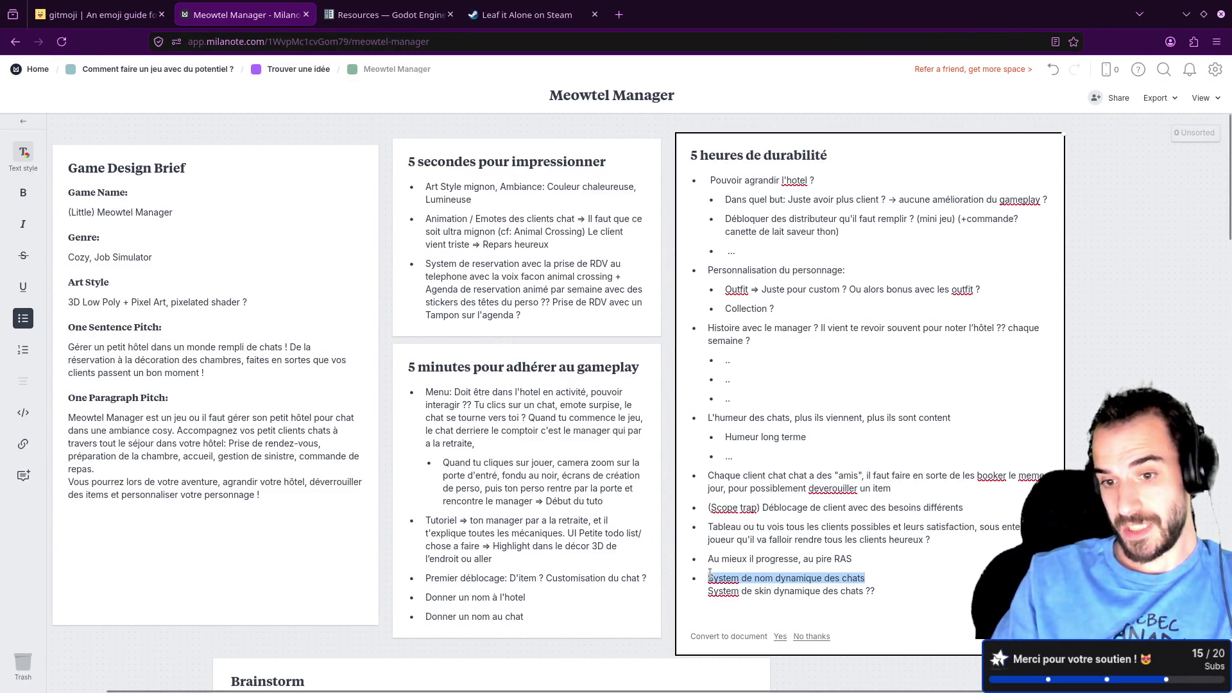
drag(864, 591, 710, 588)
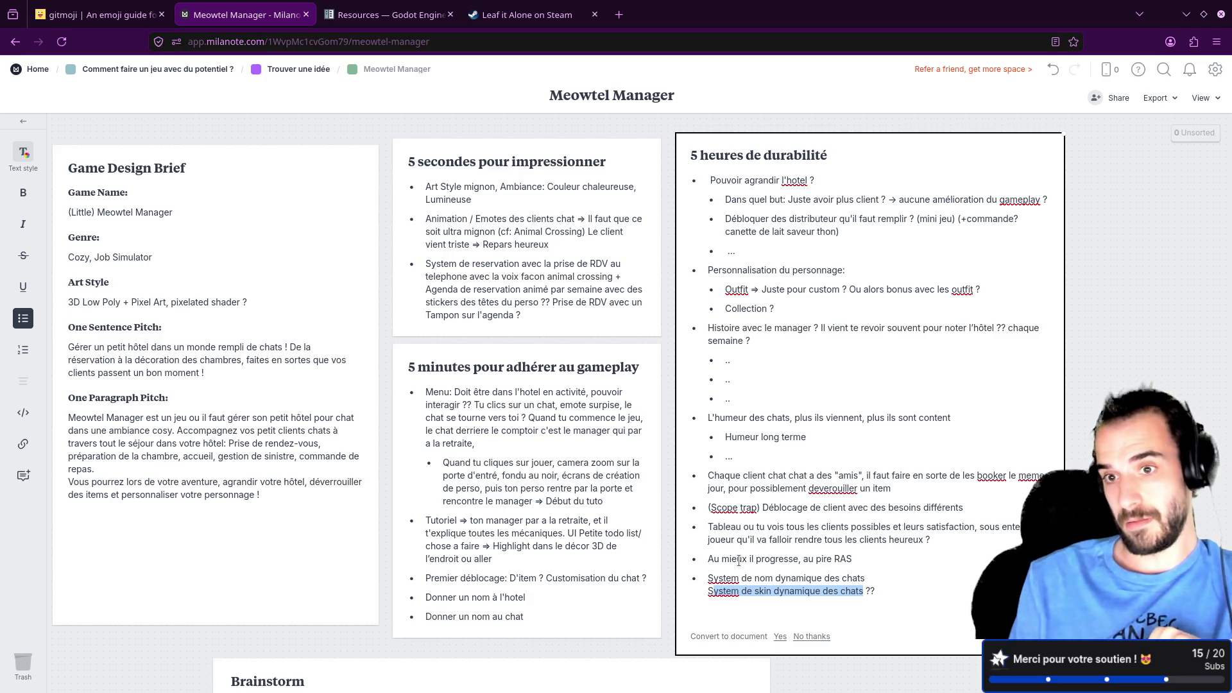
click(509, 578)
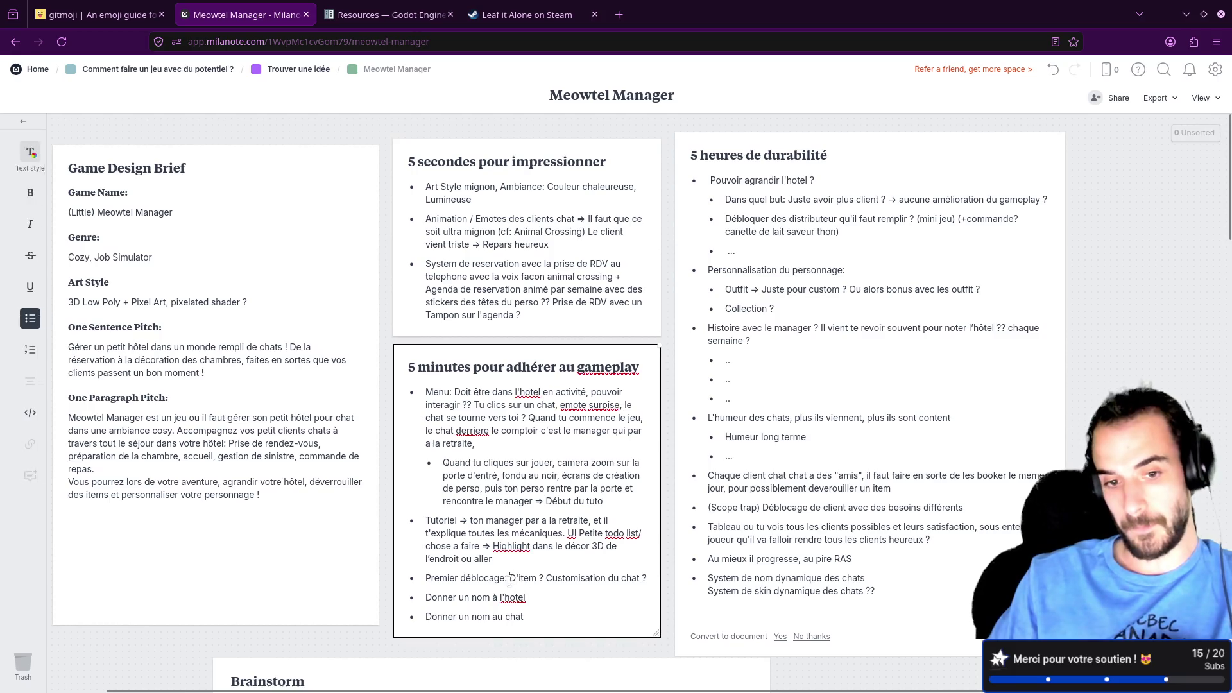
drag(466, 578, 551, 574)
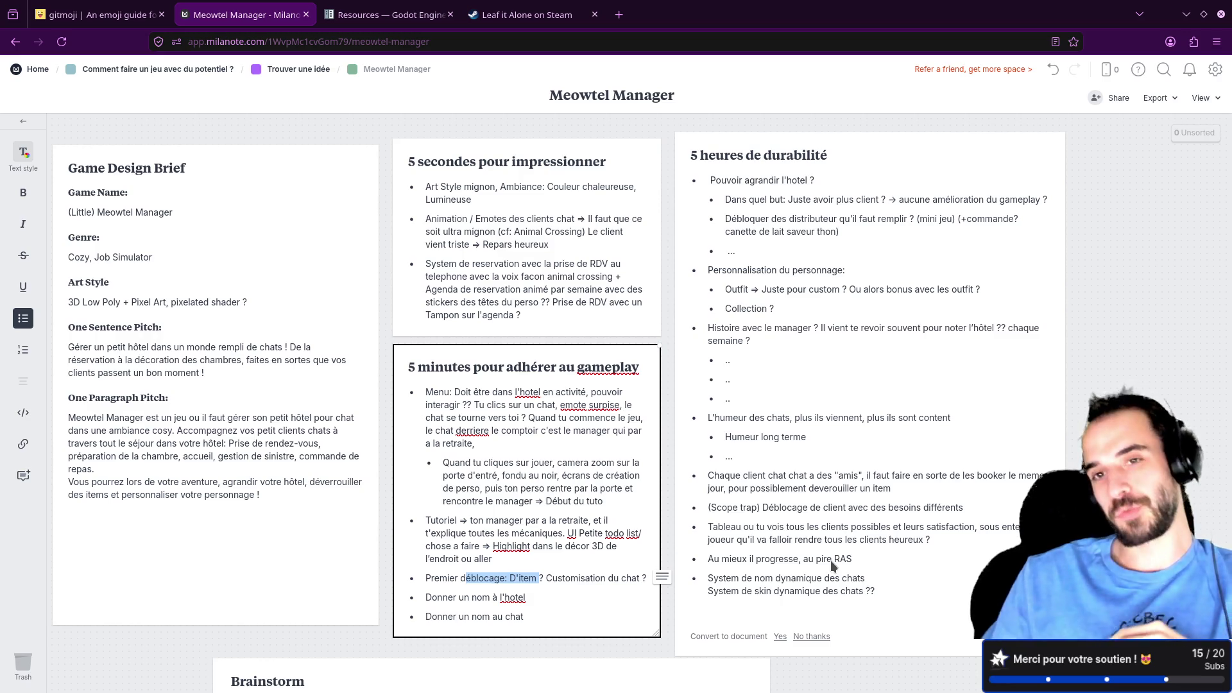
Step: Enter the 5 heures de durabilité card and select its title
click(833, 164)
click(834, 163)
drag(828, 155, 690, 156)
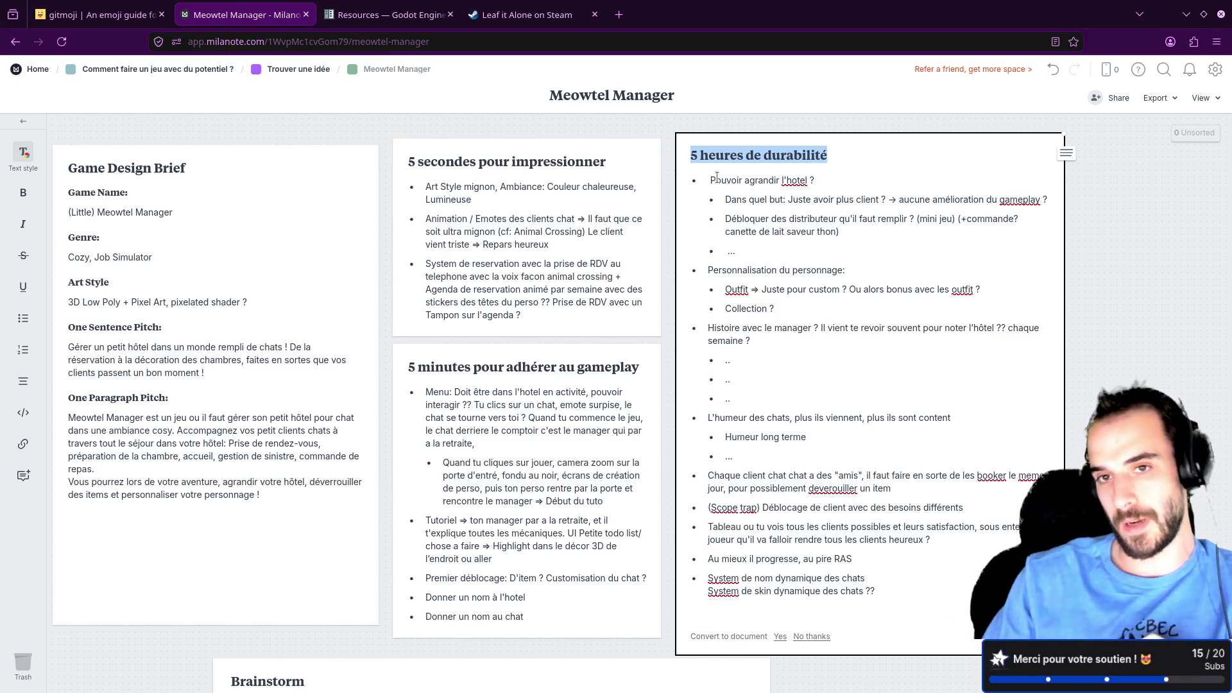
Step: Append '(réfléchir a comment faire rester le joueur)' to the durability title, correcting the spelling of réfléchir
click(753, 244)
drag(829, 156, 688, 154)
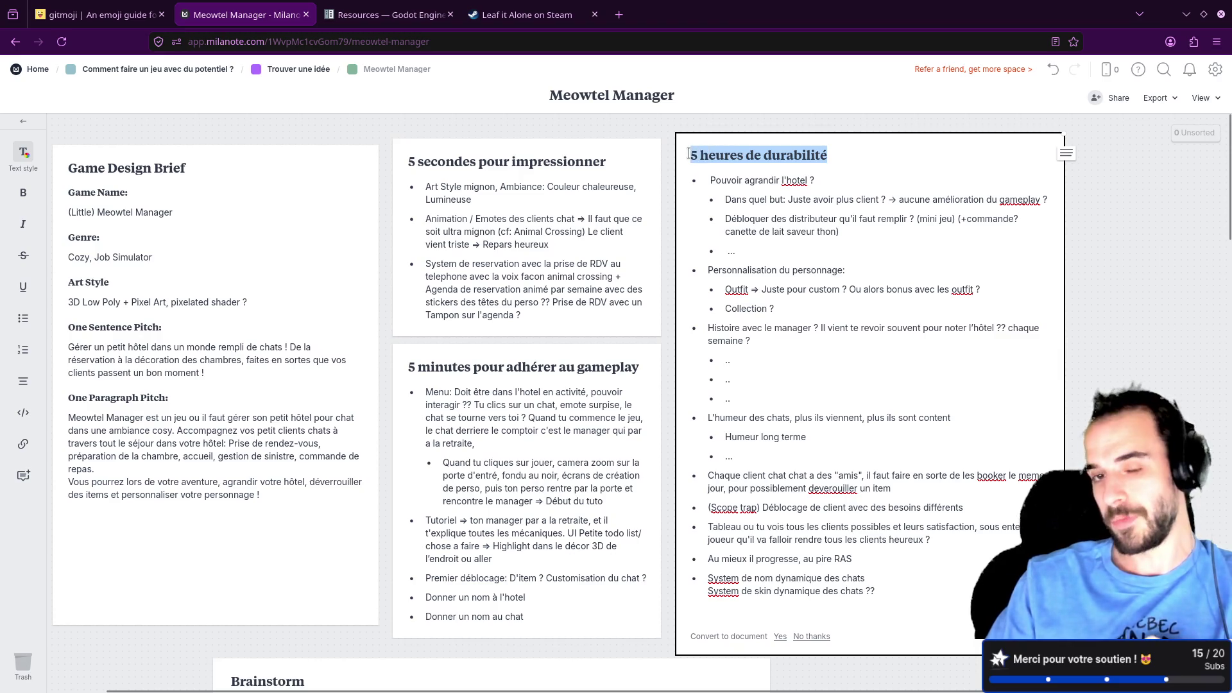
key(Right)
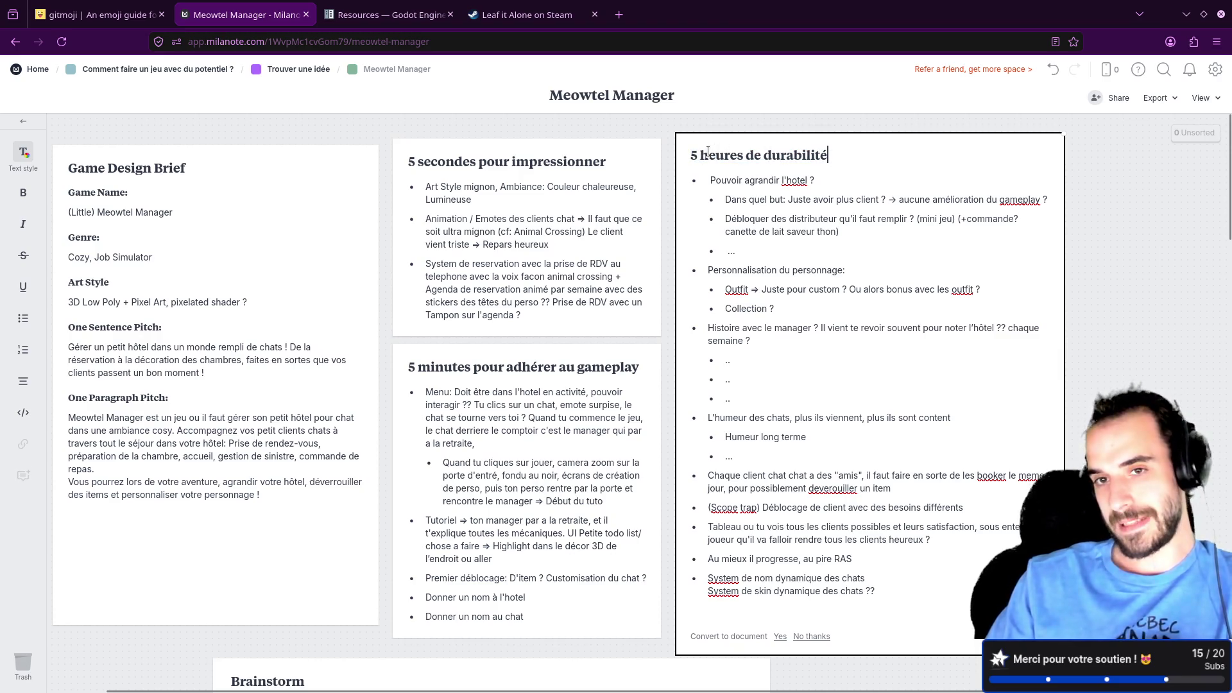
text((cons)
key(BackSpace)
key(BackSpace)
key(BackSpace)
text(refl)
text(echir a commen)
text(t faire res)
text(ter le jo)
text(u)
text(eur)
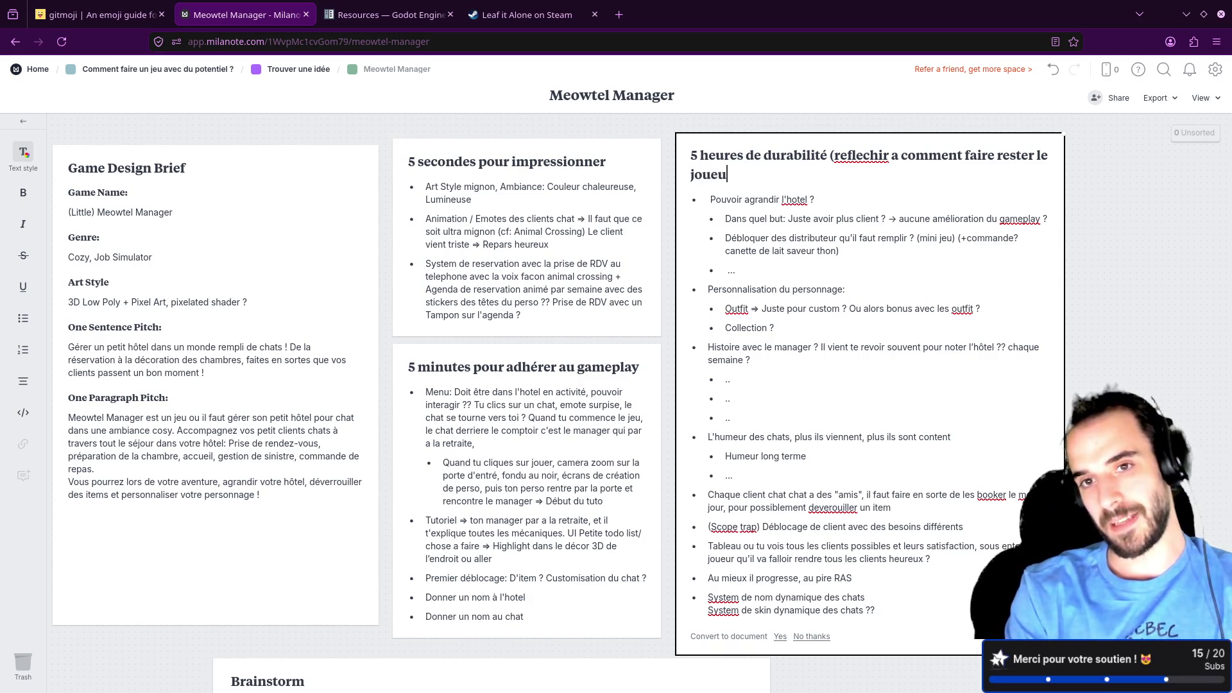
text())
right_click(864, 158)
click(889, 175)
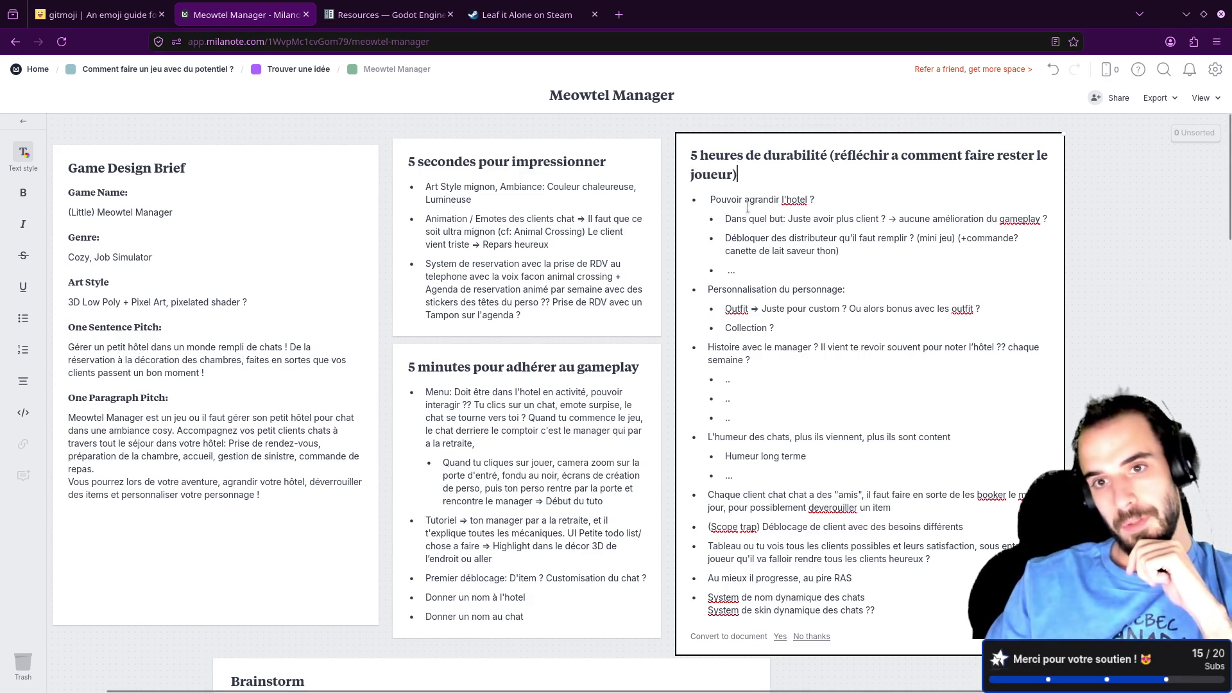
drag(710, 199, 816, 203)
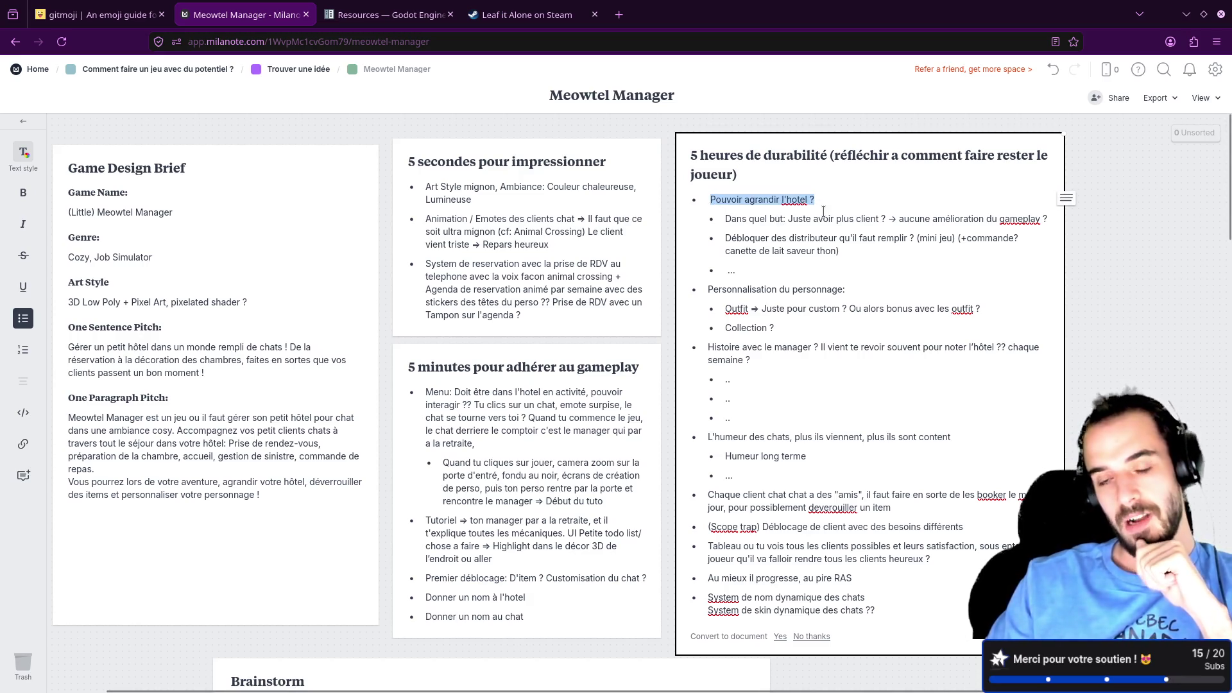
Step: Inspect the hotel and Personnalisation du personnage bullets, then go up to 'Comment faire un jeu avec du potentiel ?'
right_click(823, 211)
key(Escape)
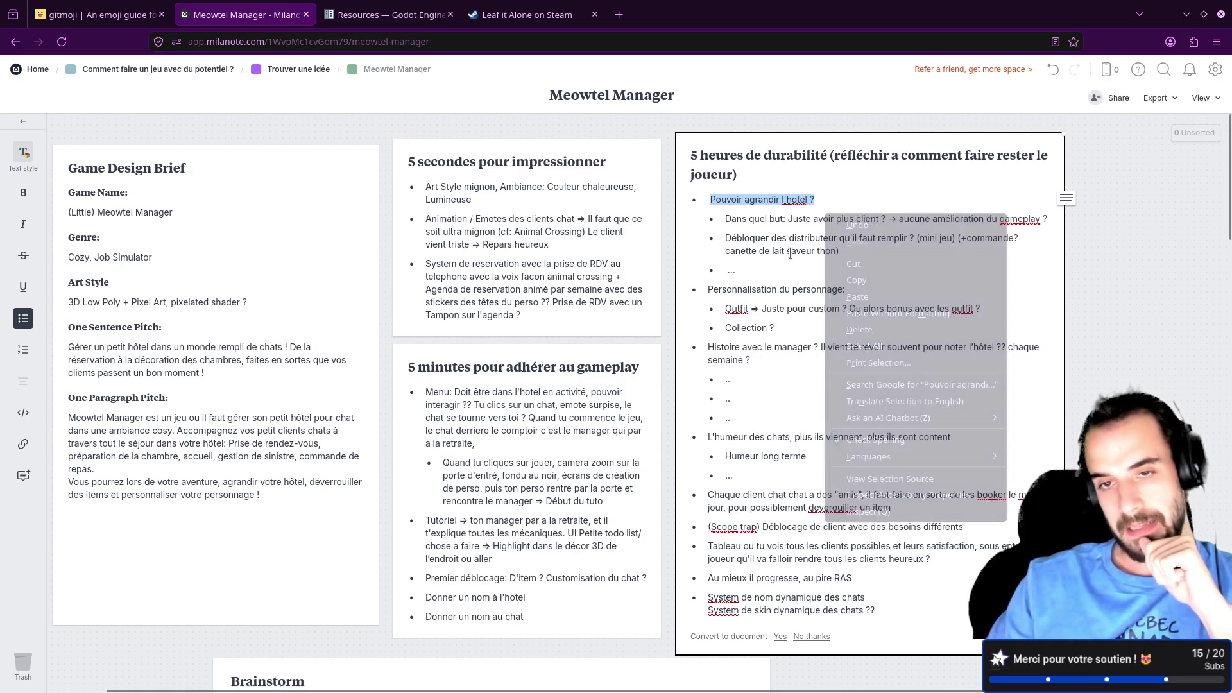
key(Right)
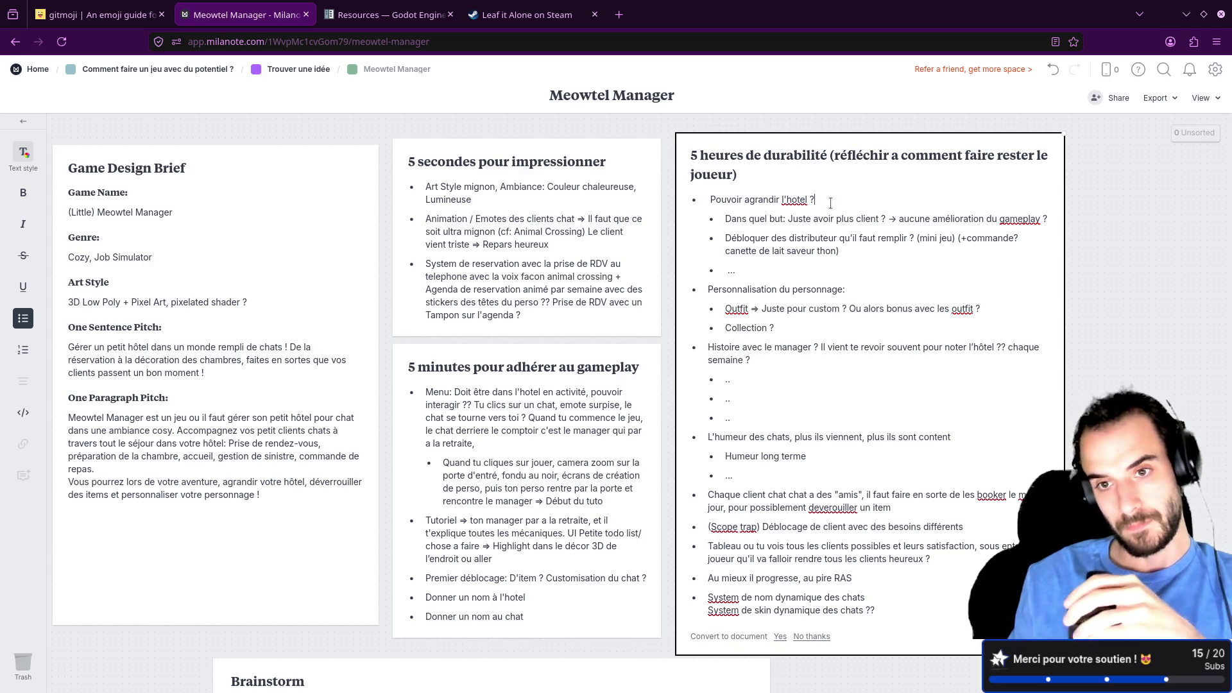
drag(846, 290, 708, 289)
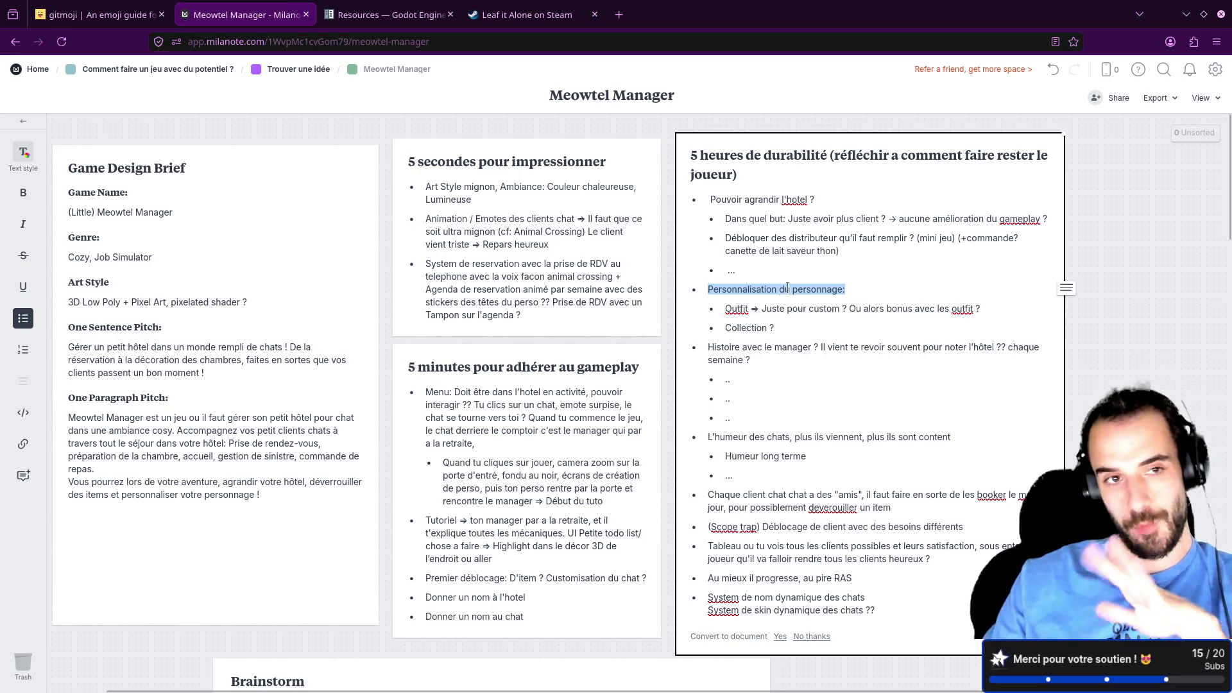
click(190, 71)
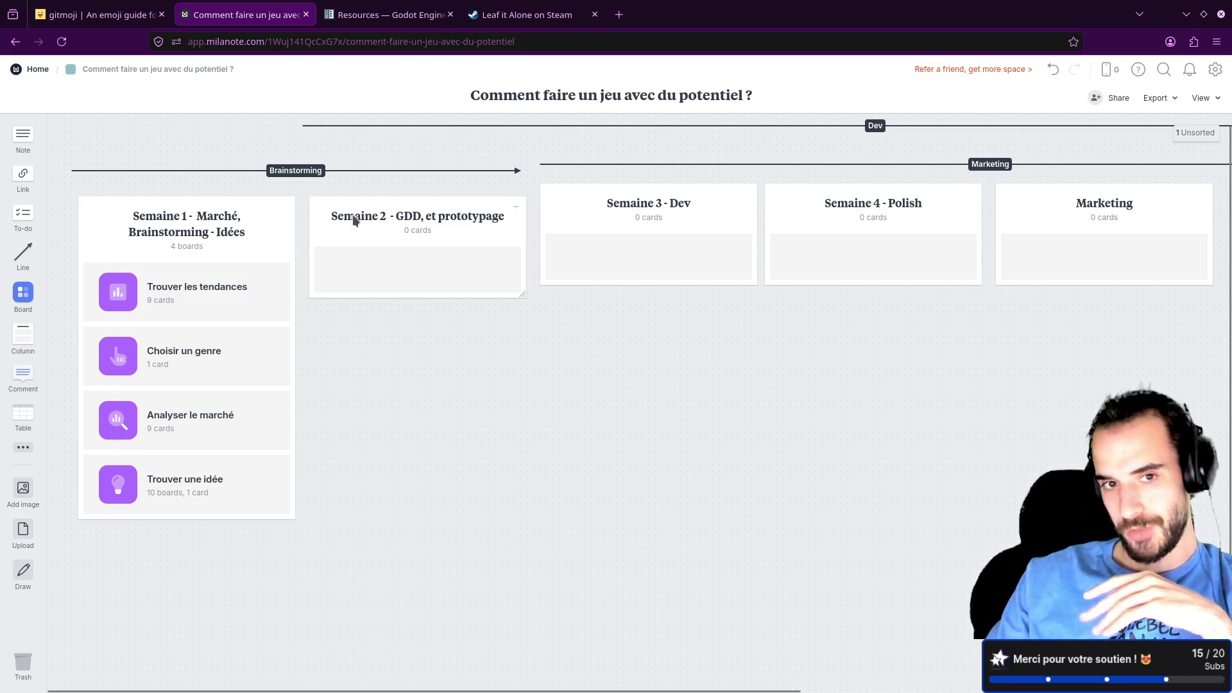
Step: Nudge the Semaine 3 - Dev column and add an empty card to Semaine 2
double_click(353, 214)
click(660, 291)
mouse_move(650, 210)
mouse_down()
mouse_move(635, 209)
mouse_move(649, 214)
mouse_up()
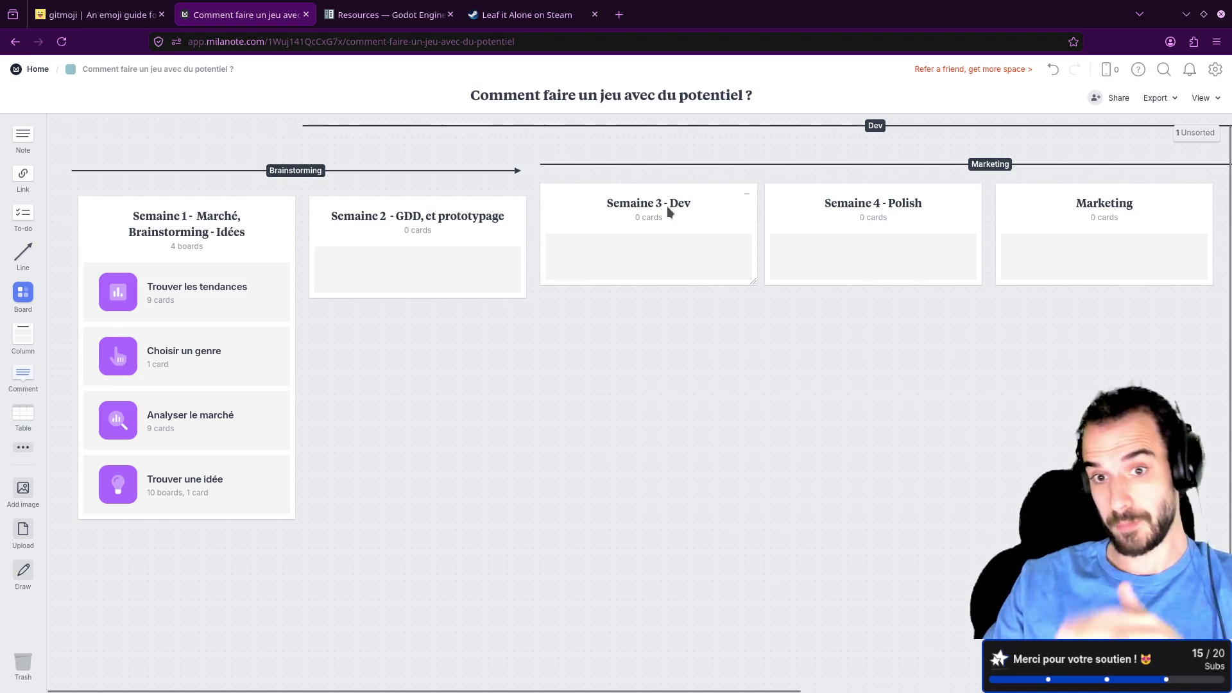
double_click(495, 252)
Step: Go back to Meowtel Manager via Trouver une idée and start editing the durability card's list
click(223, 478)
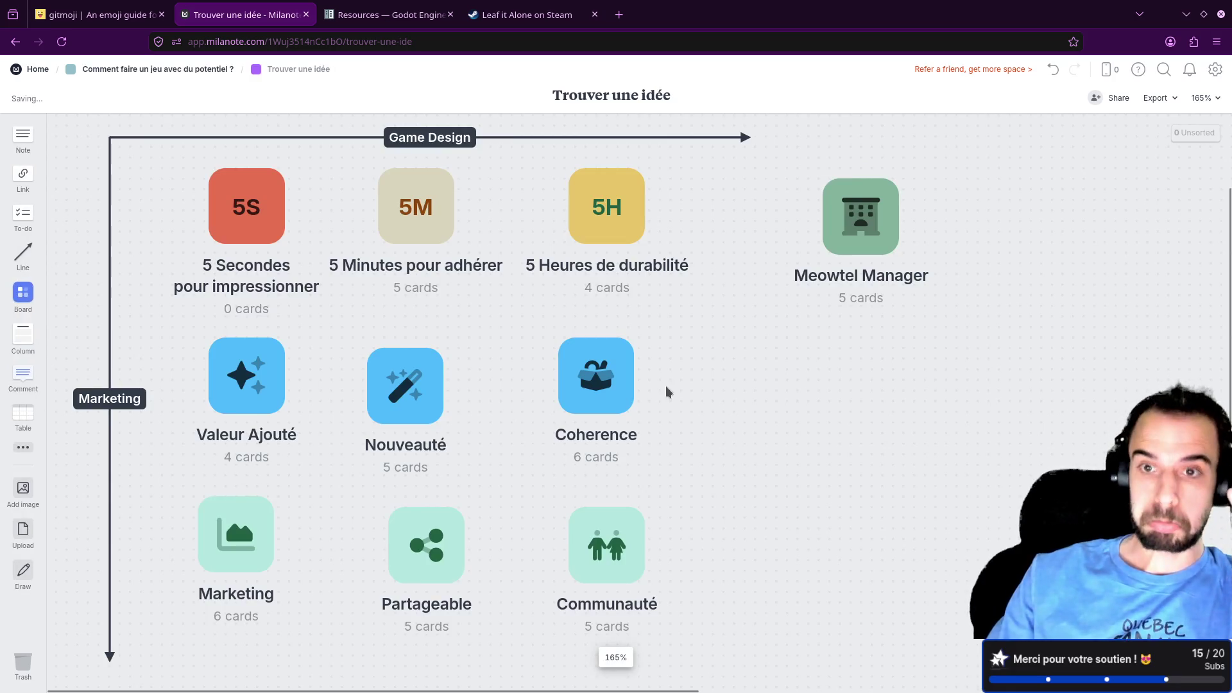
click(835, 221)
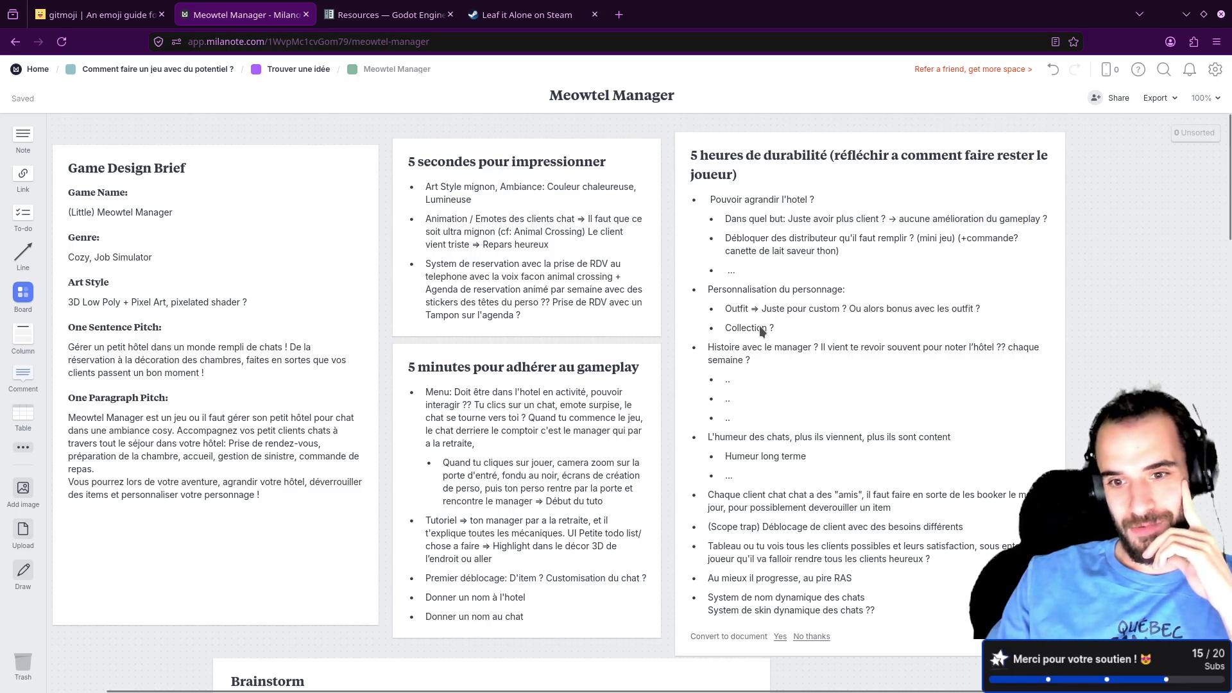
scroll(761, 328, down, 1)
double_click(711, 372)
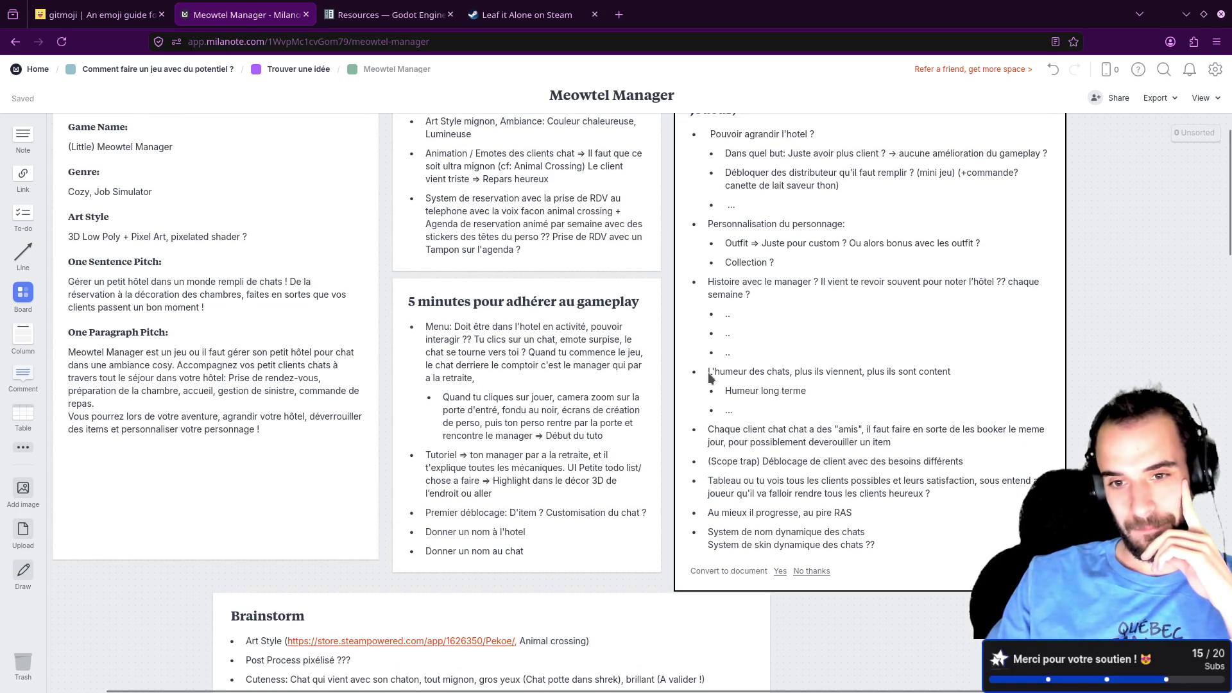
drag(708, 372, 964, 376)
click(770, 411)
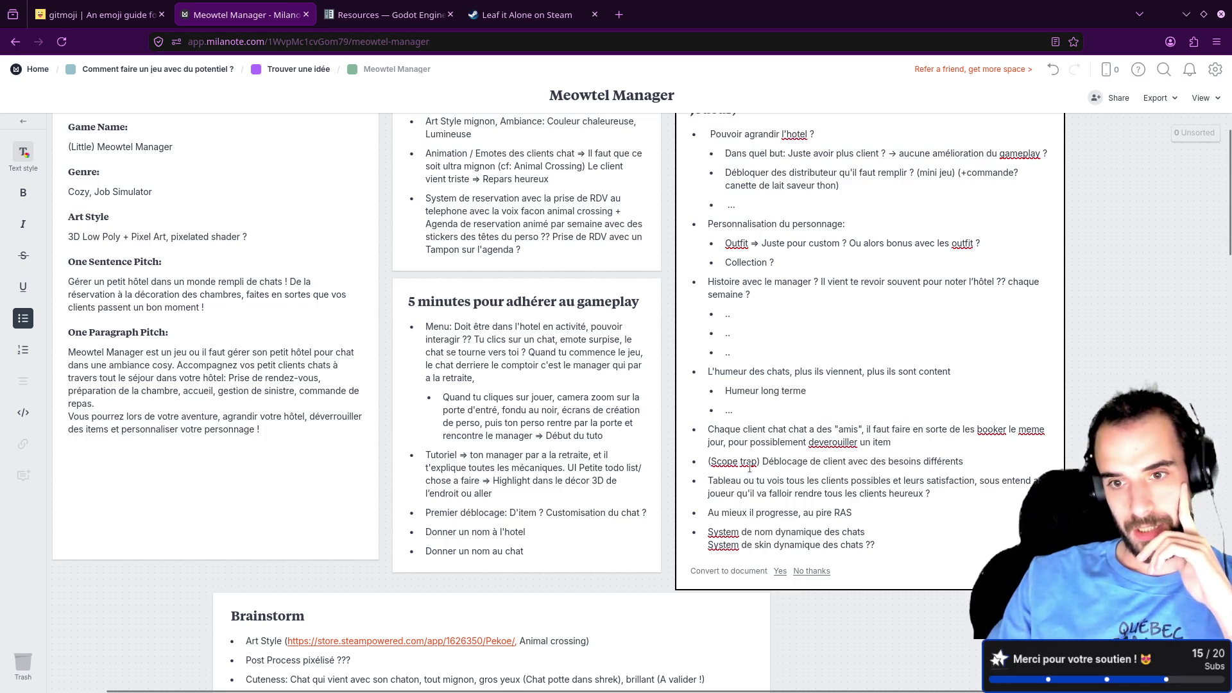
mouse_move(894, 442)
mouse_down()
mouse_move(709, 440)
mouse_move(708, 429)
mouse_up()
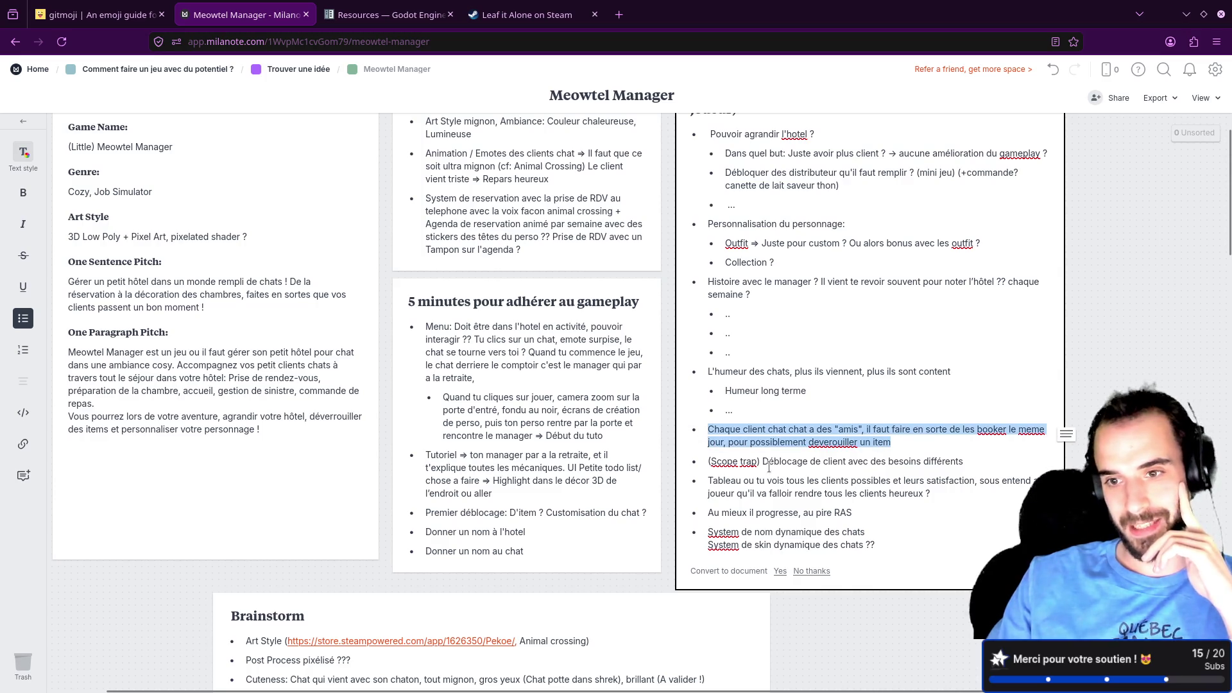
click(966, 462)
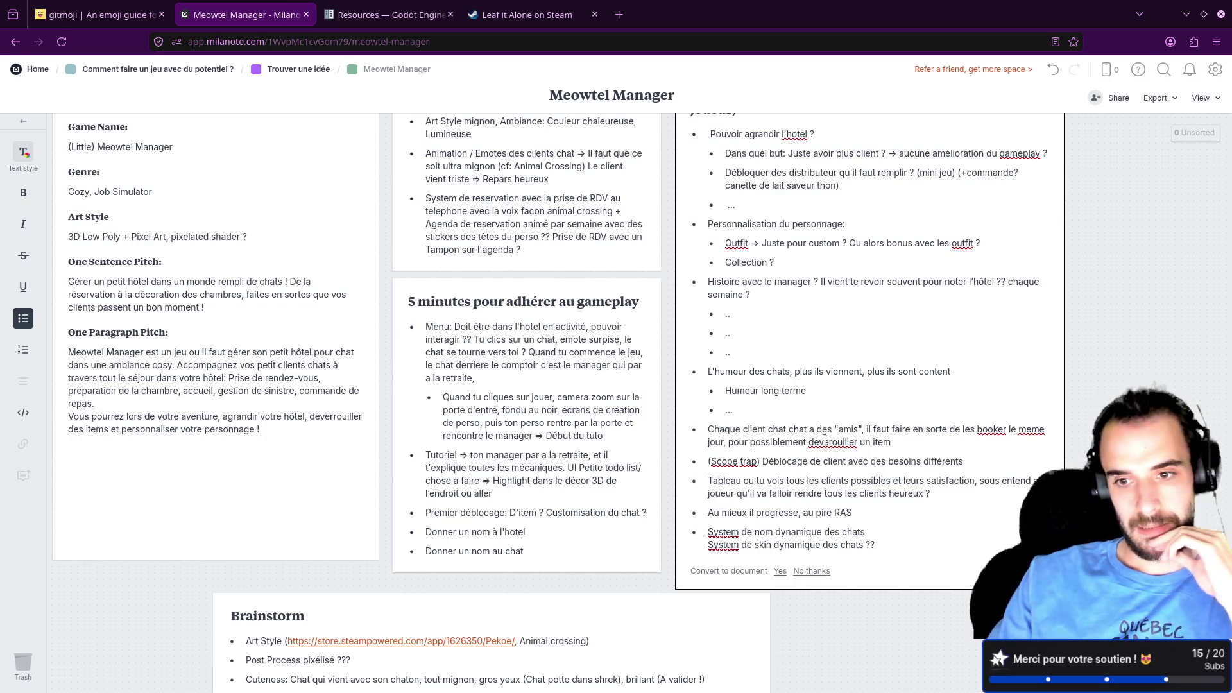
drag(760, 461, 964, 461)
click(942, 479)
Step: Add the sub-bullet 'Besoin de nouveau meubles ?' under the (Scope trap) line, leaving the caret after 'heureux ?'
click(963, 460)
key(Return)
key(Tab)
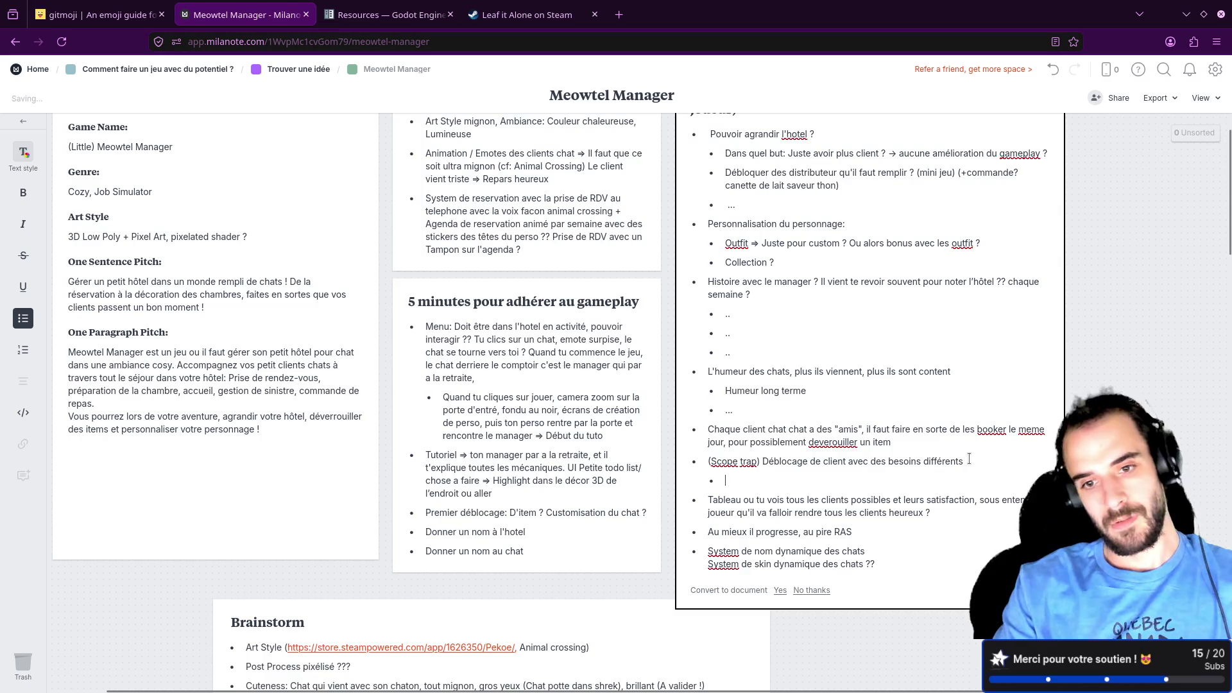
text(Besoin de nouveau meubles ?)
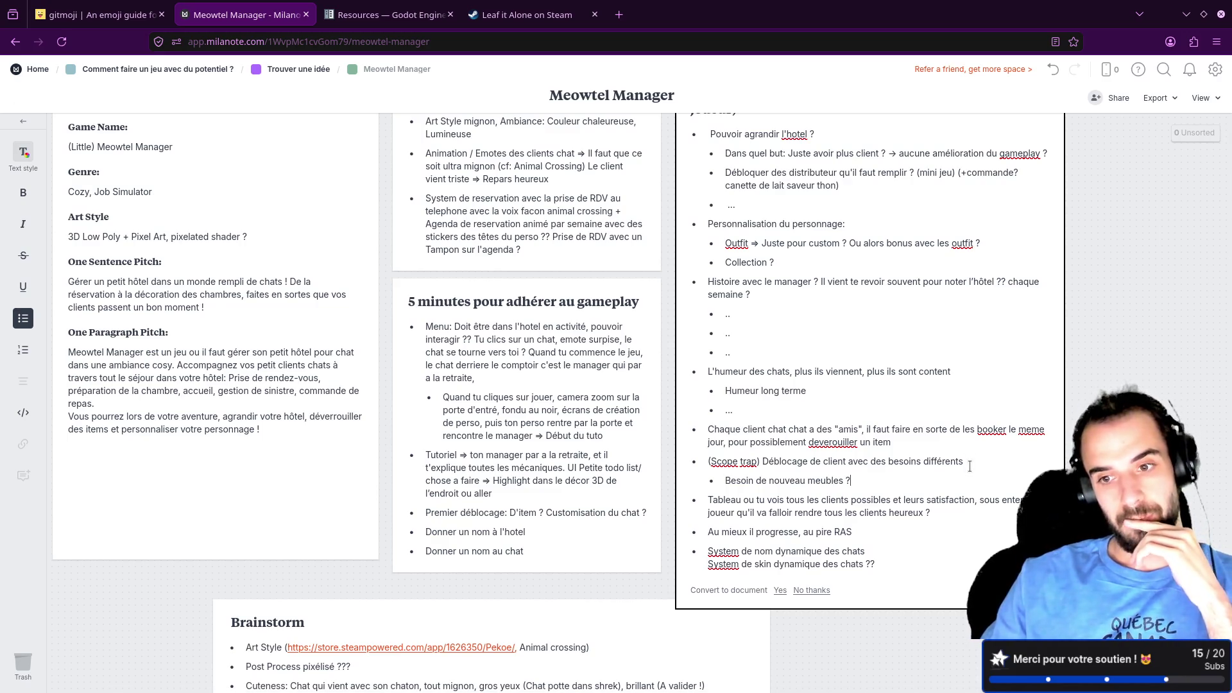
shift+click(930, 500)
click(974, 513)
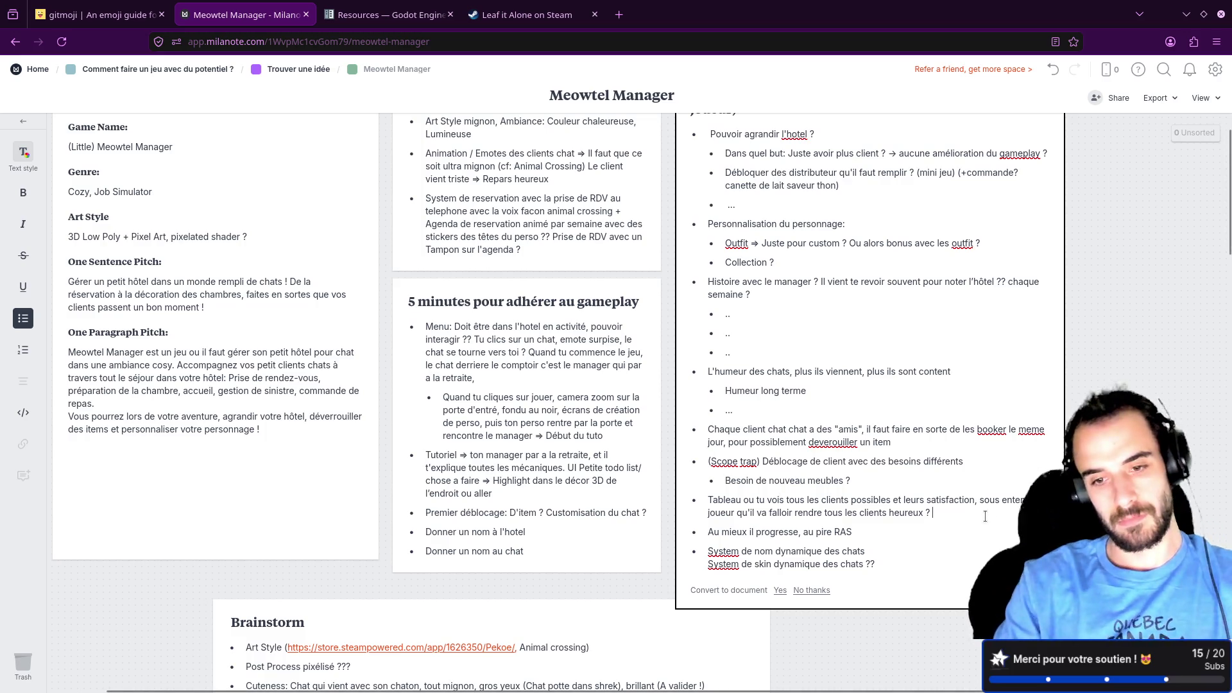
Step: Add an indented sub-bullet reading 'dashboard"/menu pause' under the Tableau line
key(Return)
key(Tab)
text("menu)
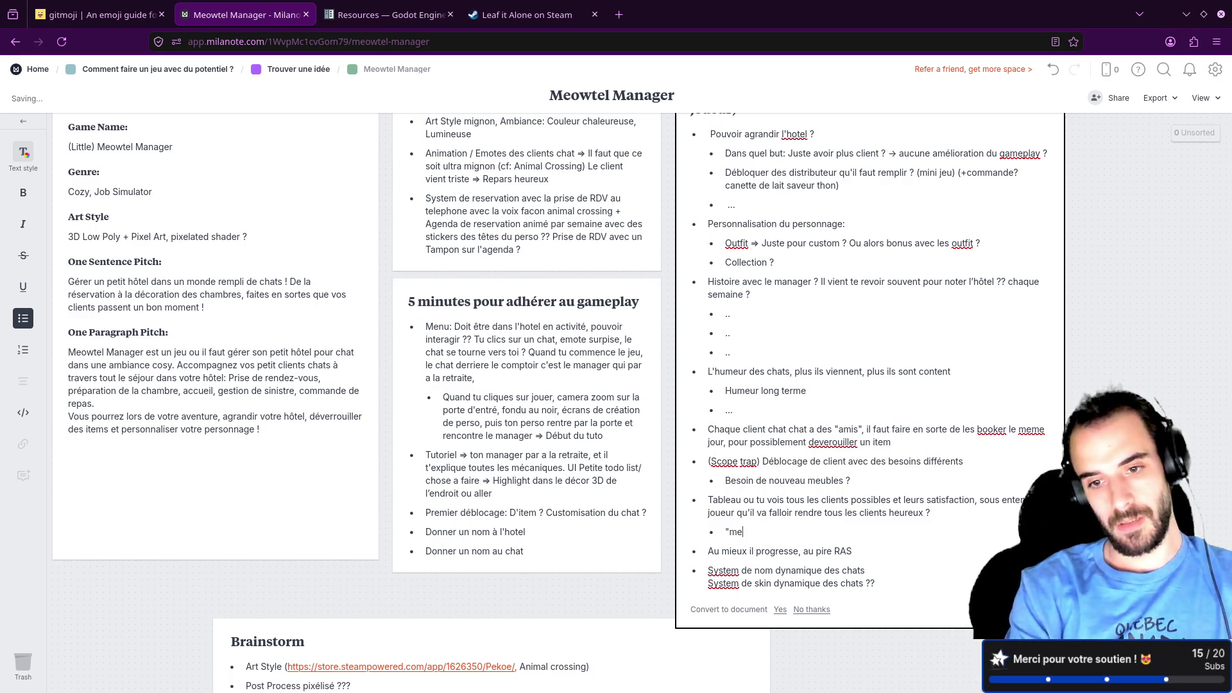
key(BackSpace)
key(BackSpace)
key(BackSpace)
text(dashboard"/me)
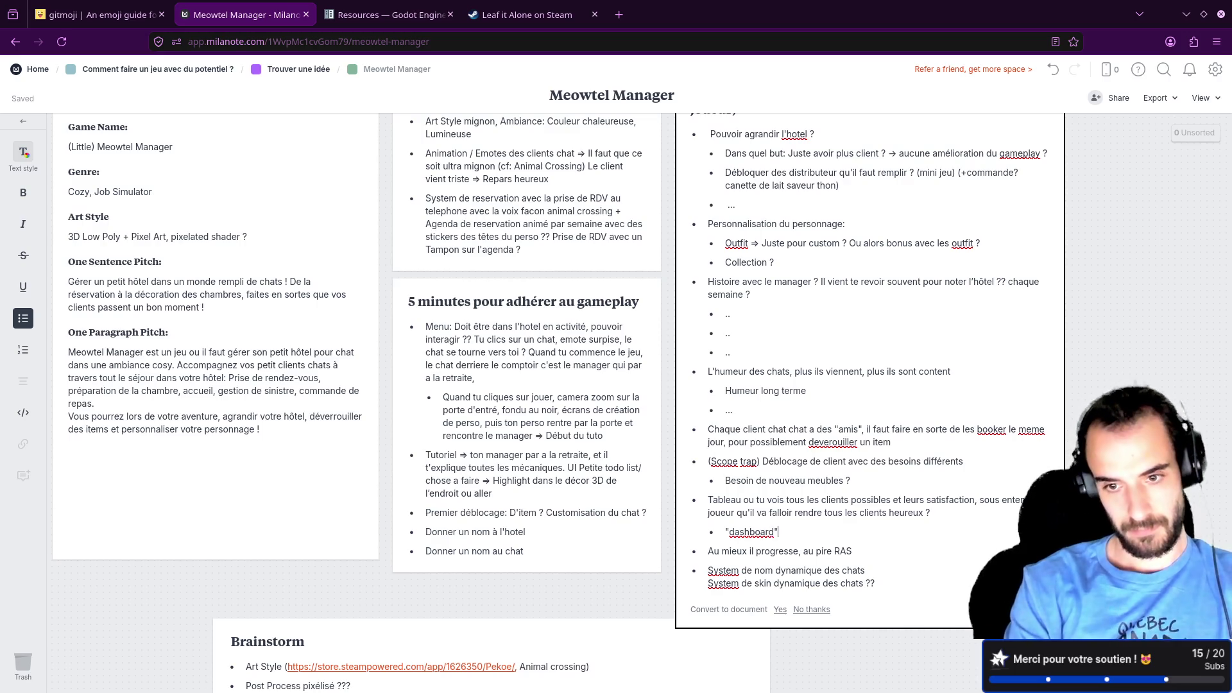
text(nu pause)
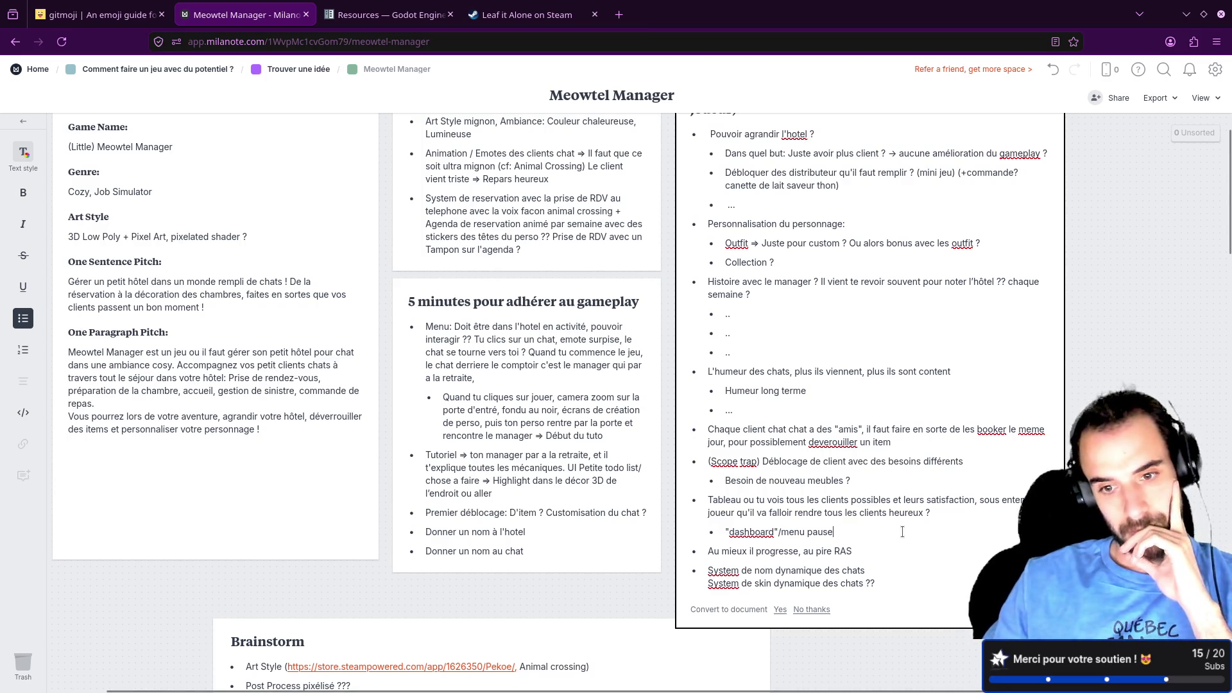
Step: Select parts of the 'Au mieux il progresse, au pire RAS' line
mouse_move(855, 551)
mouse_down()
mouse_move(691, 552)
mouse_move(739, 552)
mouse_move(707, 552)
mouse_up()
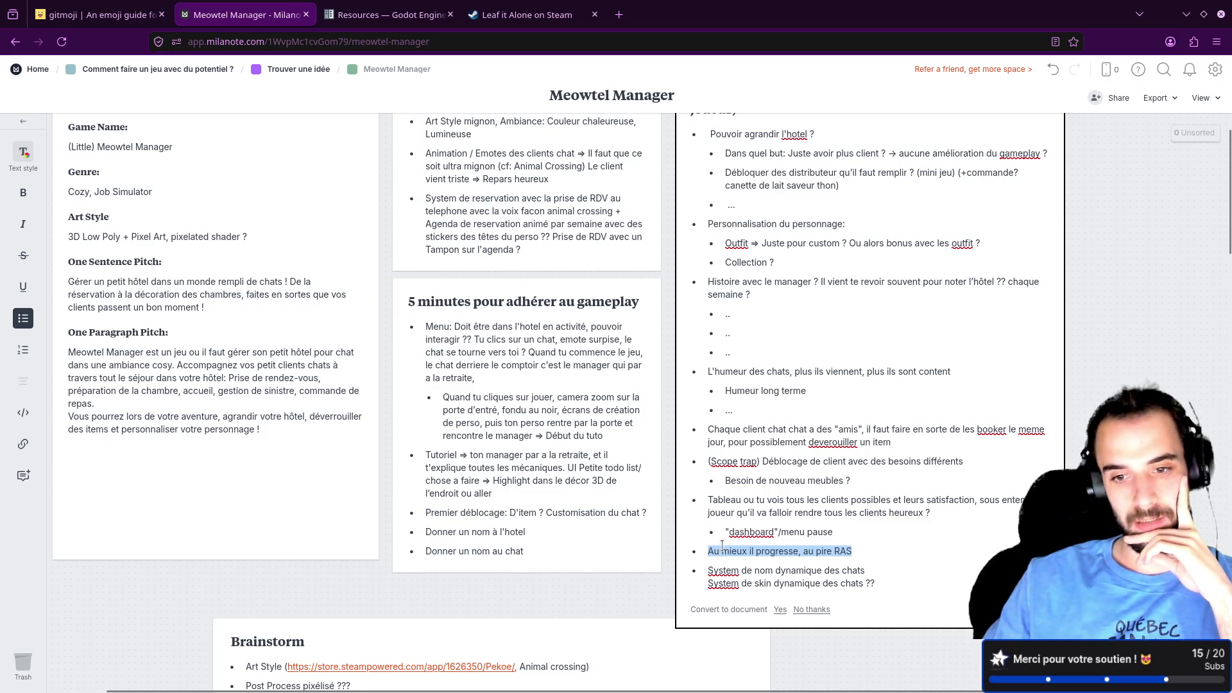
double_click(828, 550)
drag(828, 551, 833, 547)
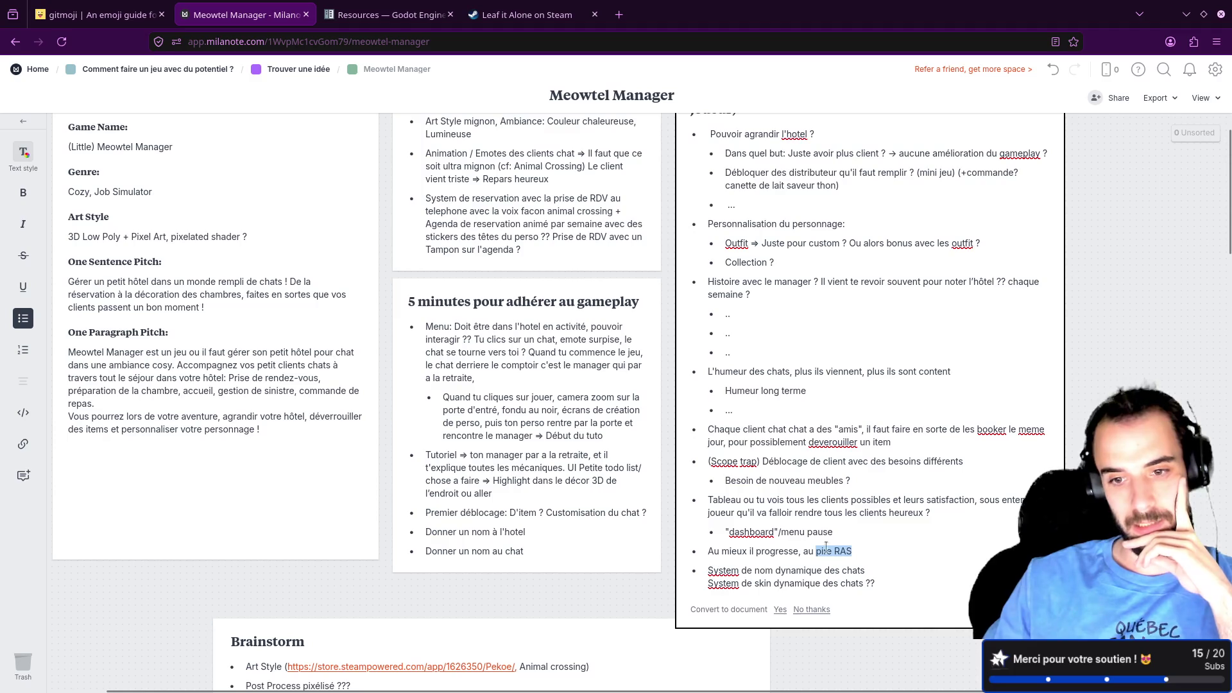
drag(714, 550, 864, 550)
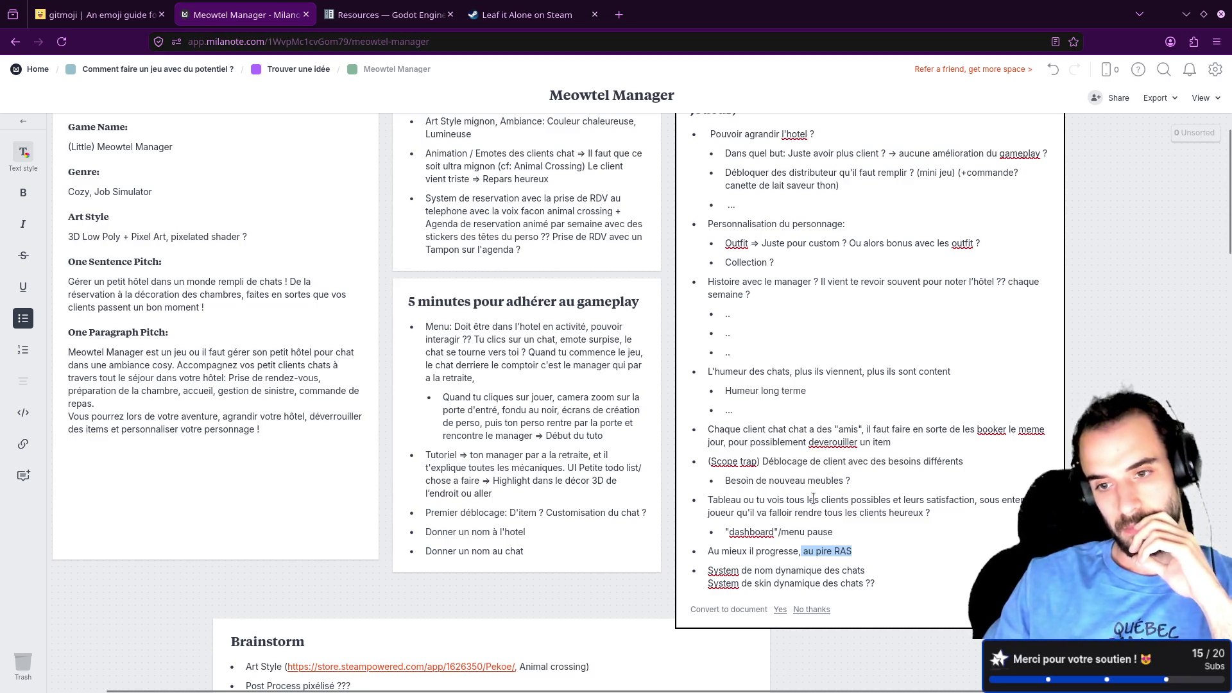
Step: Extend the dashboard bullet to read 'menu pause: normal => heureux'
click(844, 533)
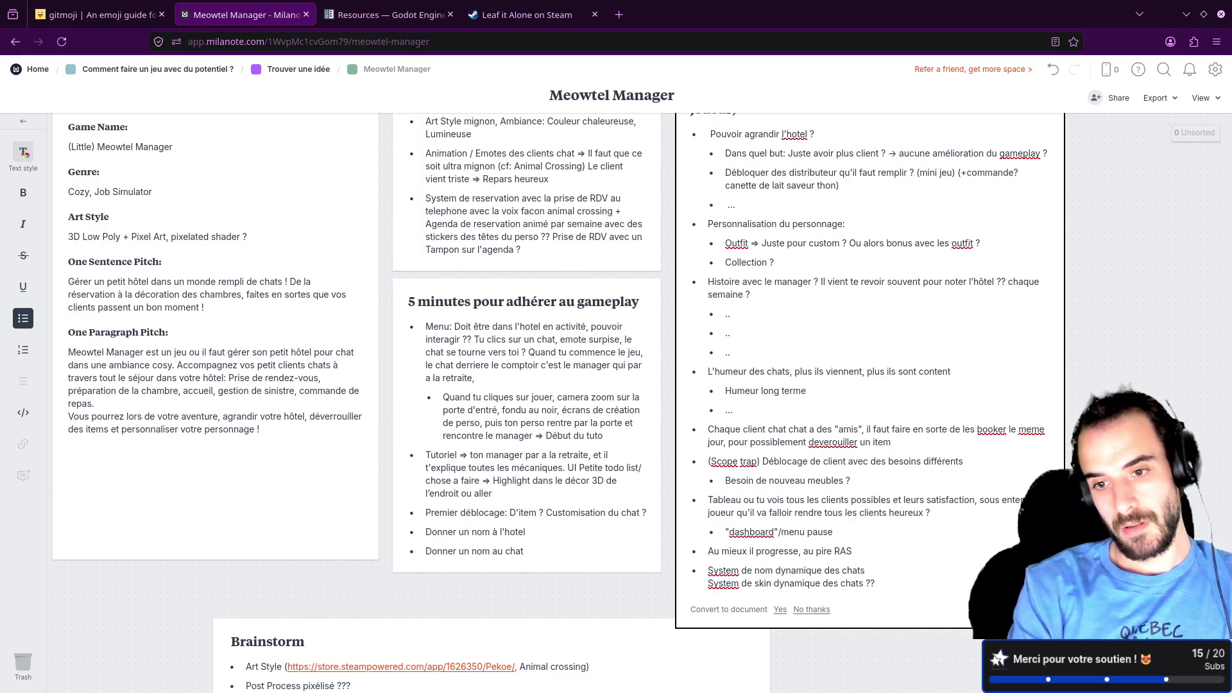
text(=> norm)
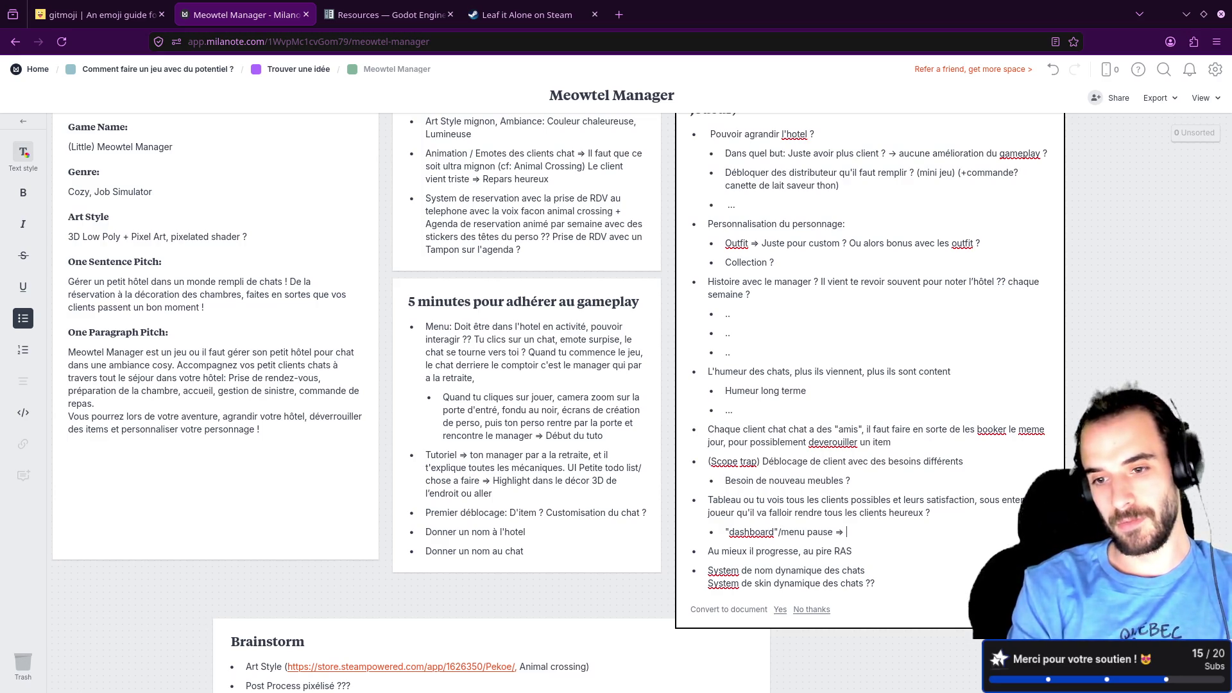
text(al)
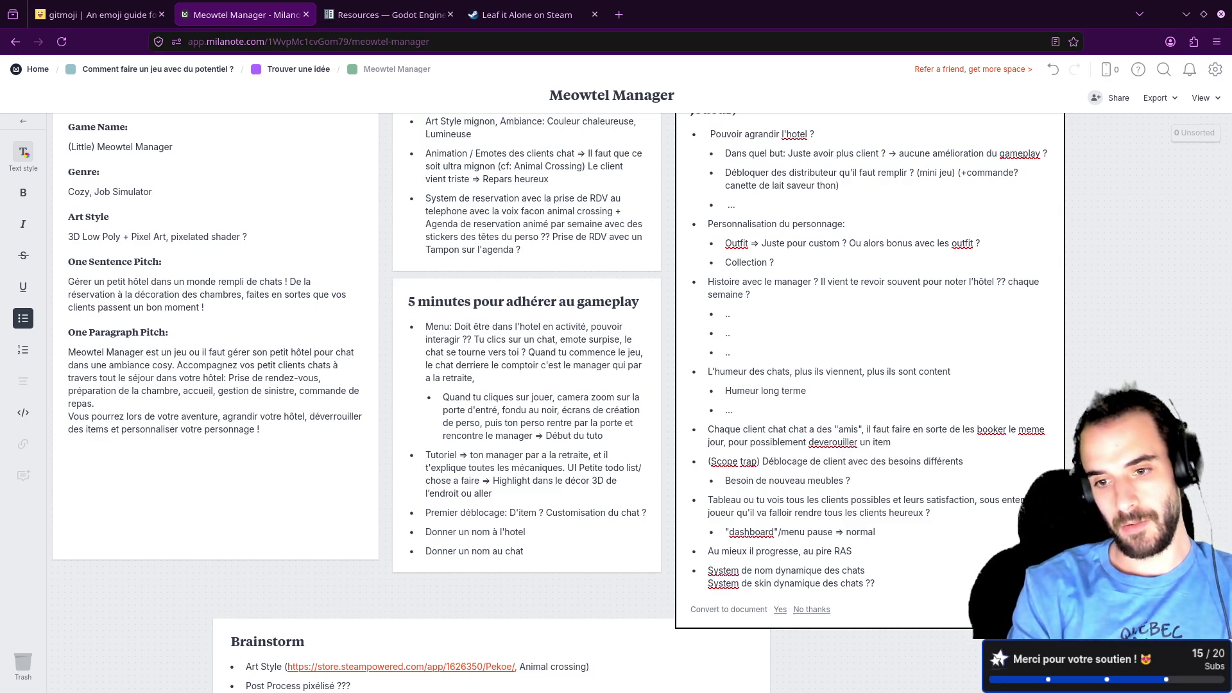
text( => )
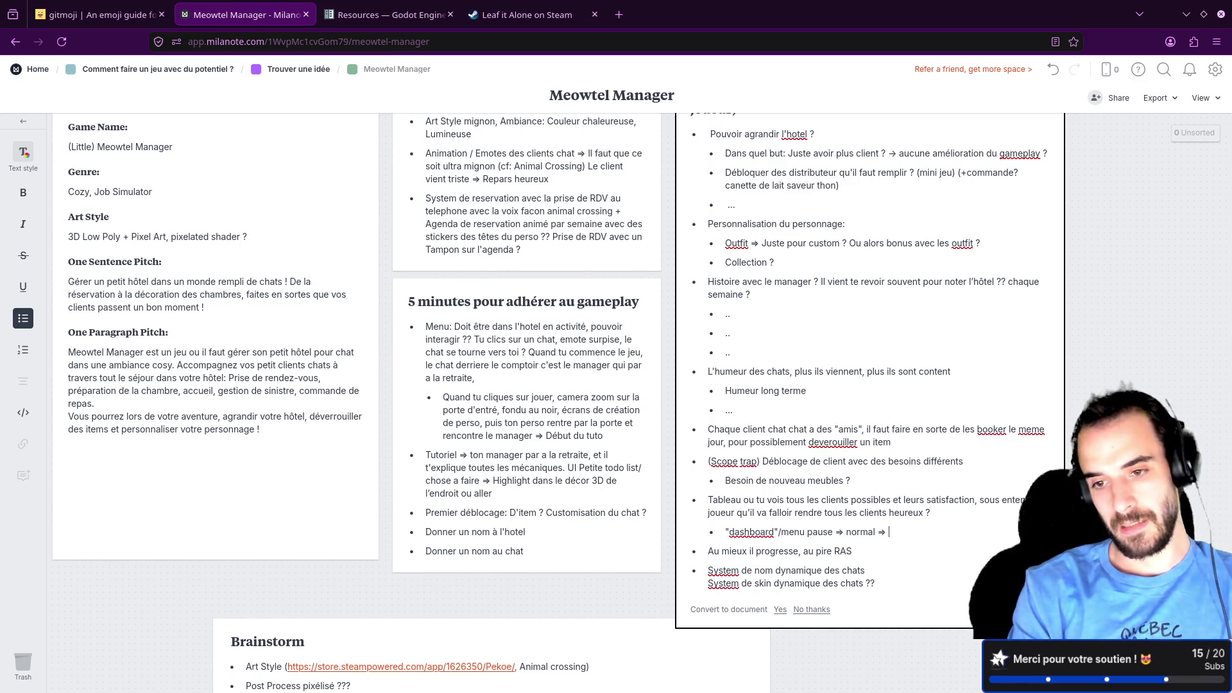
text(heureux)
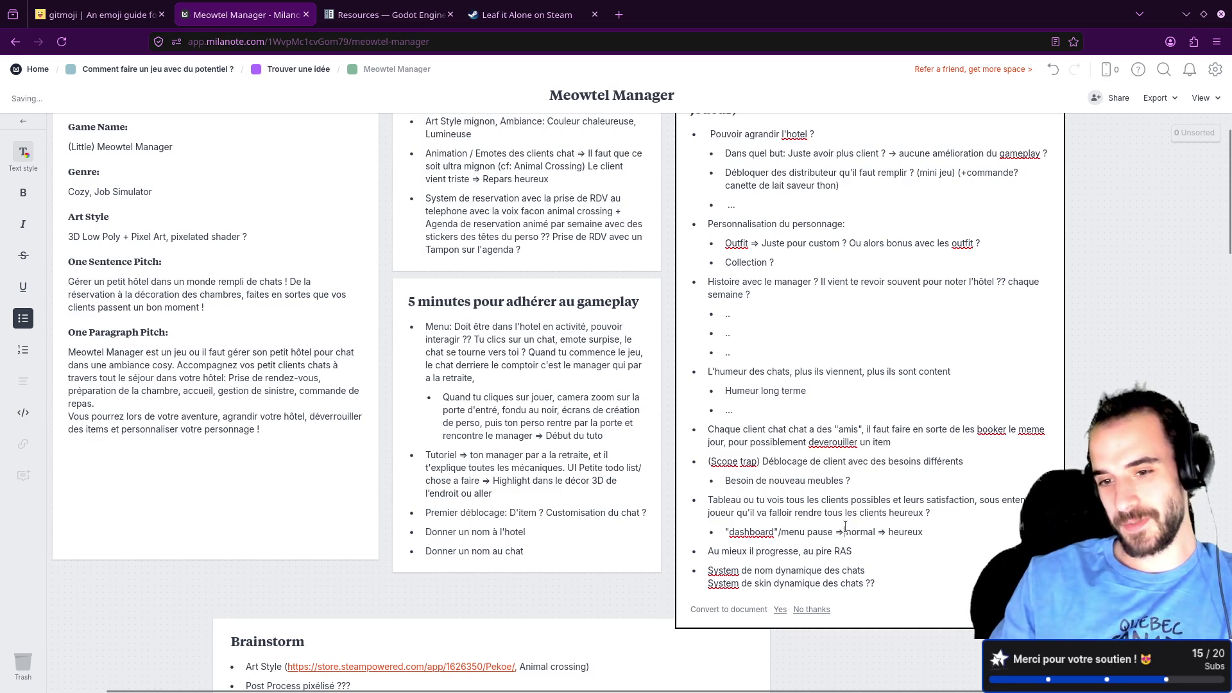
key(BackSpace)
key(BackSpace)
text(:)
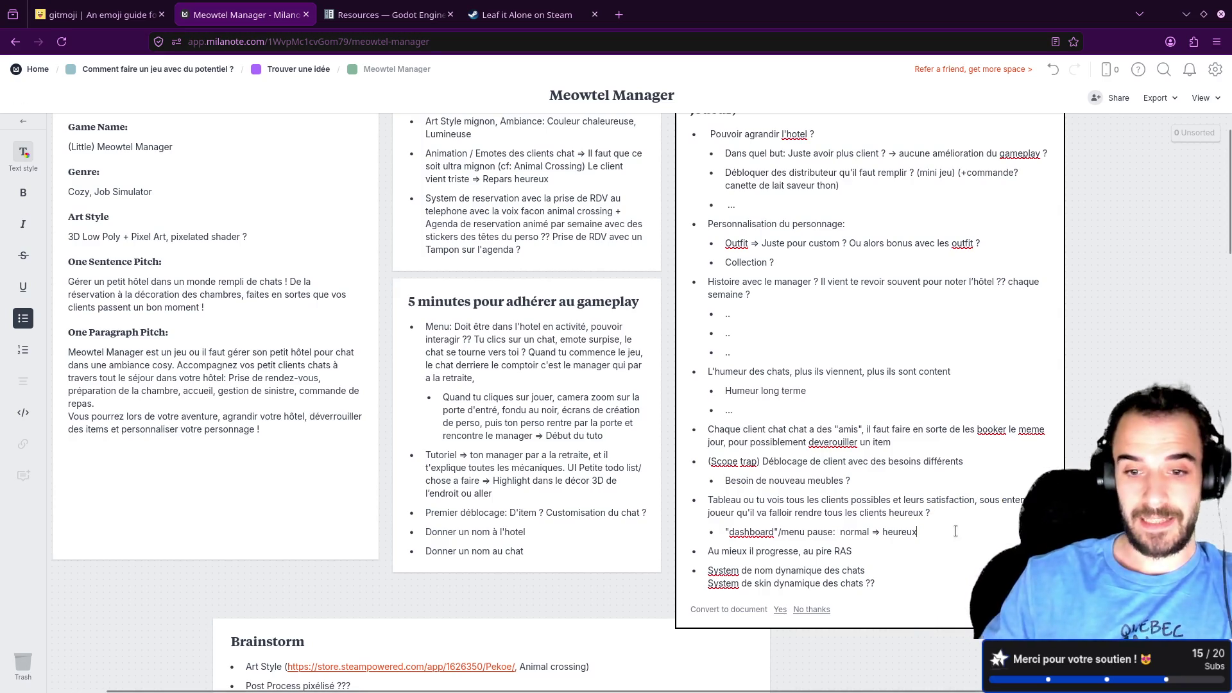
Step: Start a new top-level bullet reading 'Chambre a theme:'
key(Return)
key(shift+Tab)
text(dch)
key(BackSpace)
key(BackSpace)
key(BackSpace)
text(Chambre)
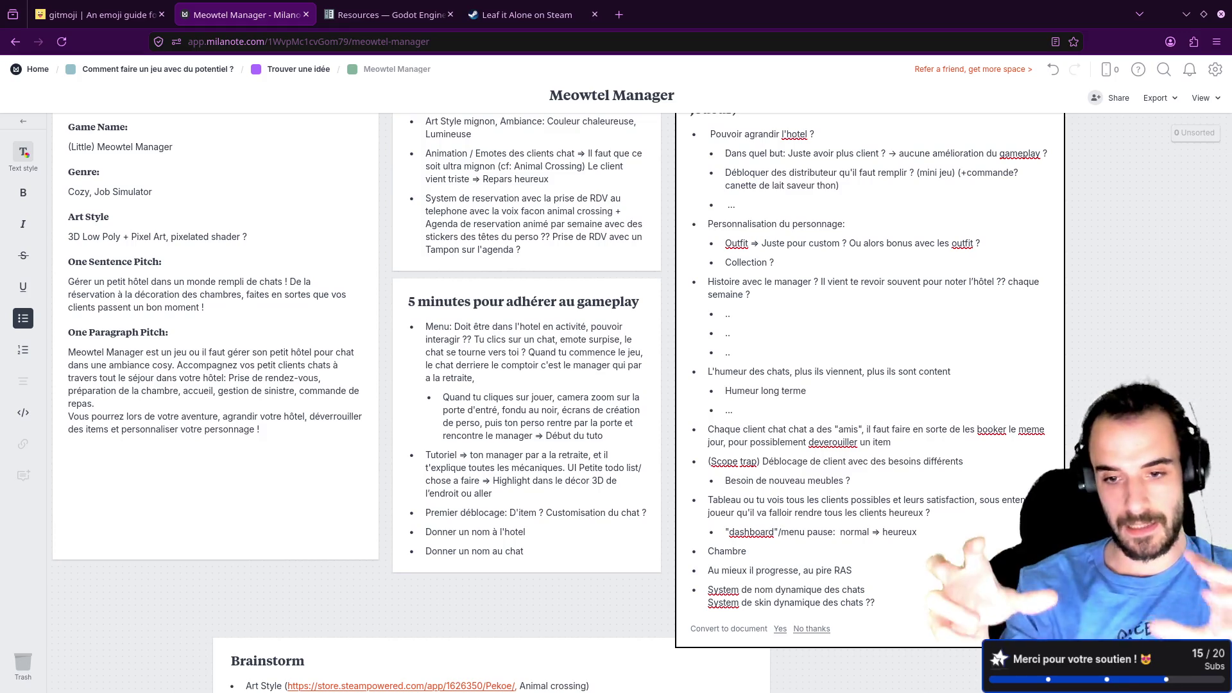
text( a t)
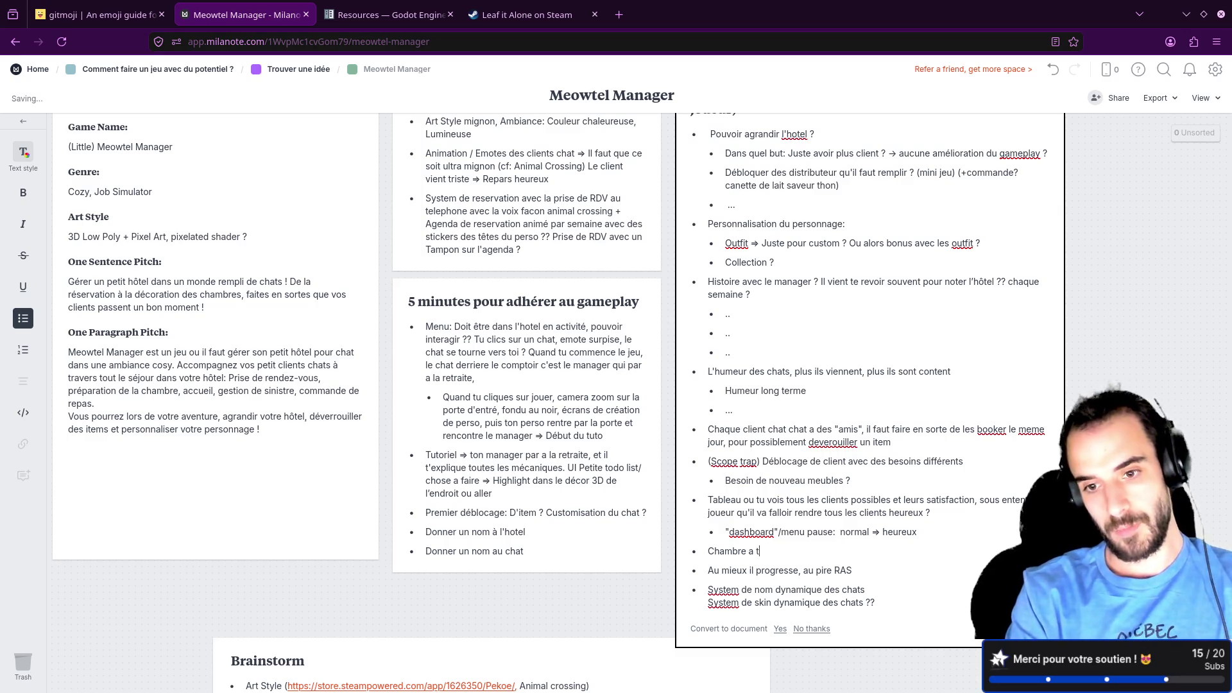
text(heme:)
Step: Add the sub-bullet 'Collection de meuble' under 'Chambre a theme:', then switch to the Leaf it Alone tab
key(Return)
key(Tab)
text(Cham)
key(BackSpace)
key(BackSpace)
key(BackSpace)
text(Collection de meuble)
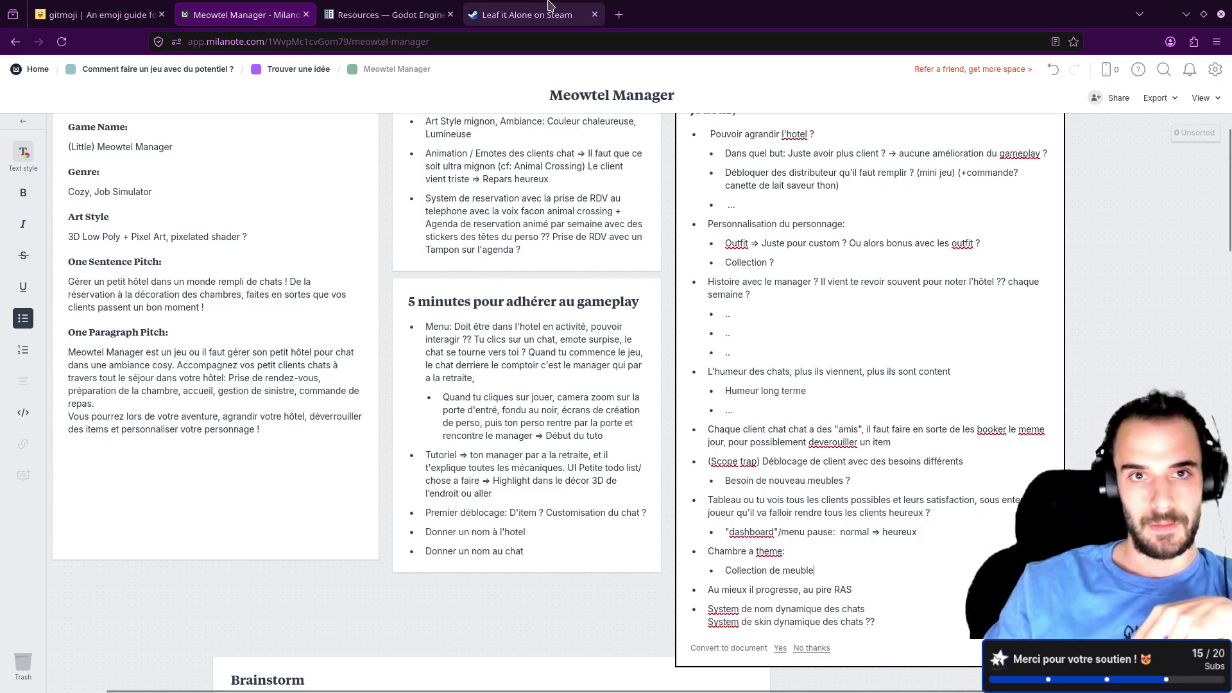
click(532, 14)
Step: View the Leaf it Alone basketball-court screenshot full screen, then exit back to the store page
click(433, 573)
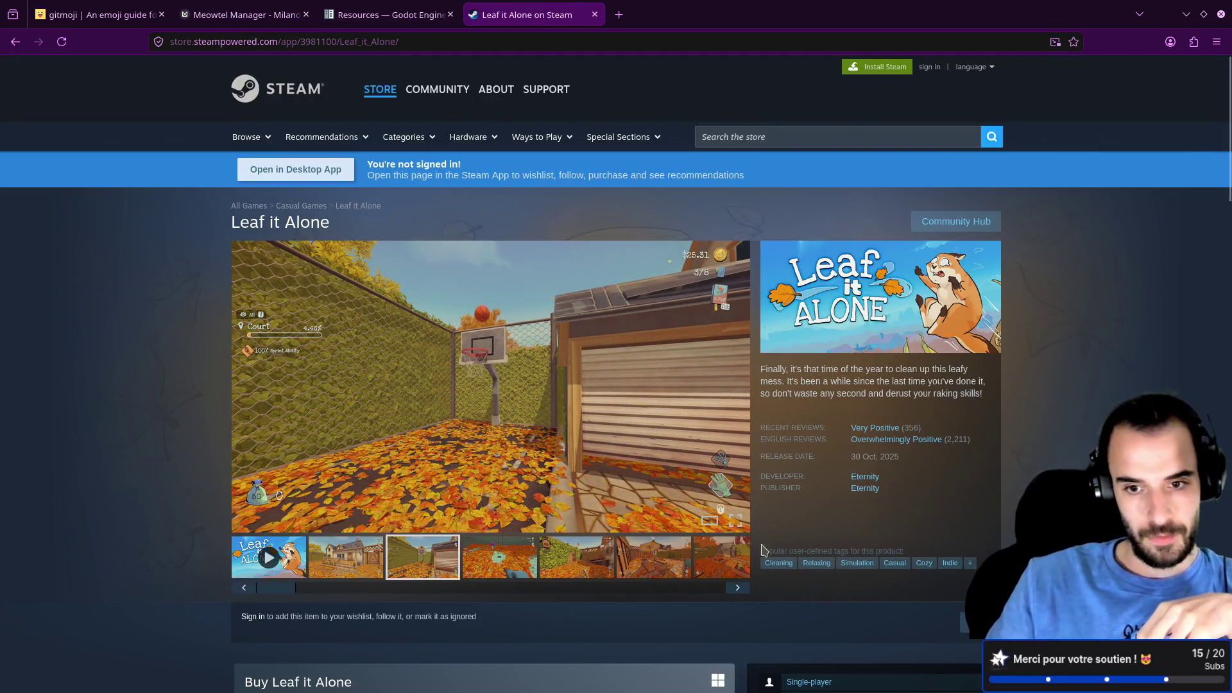
click(736, 520)
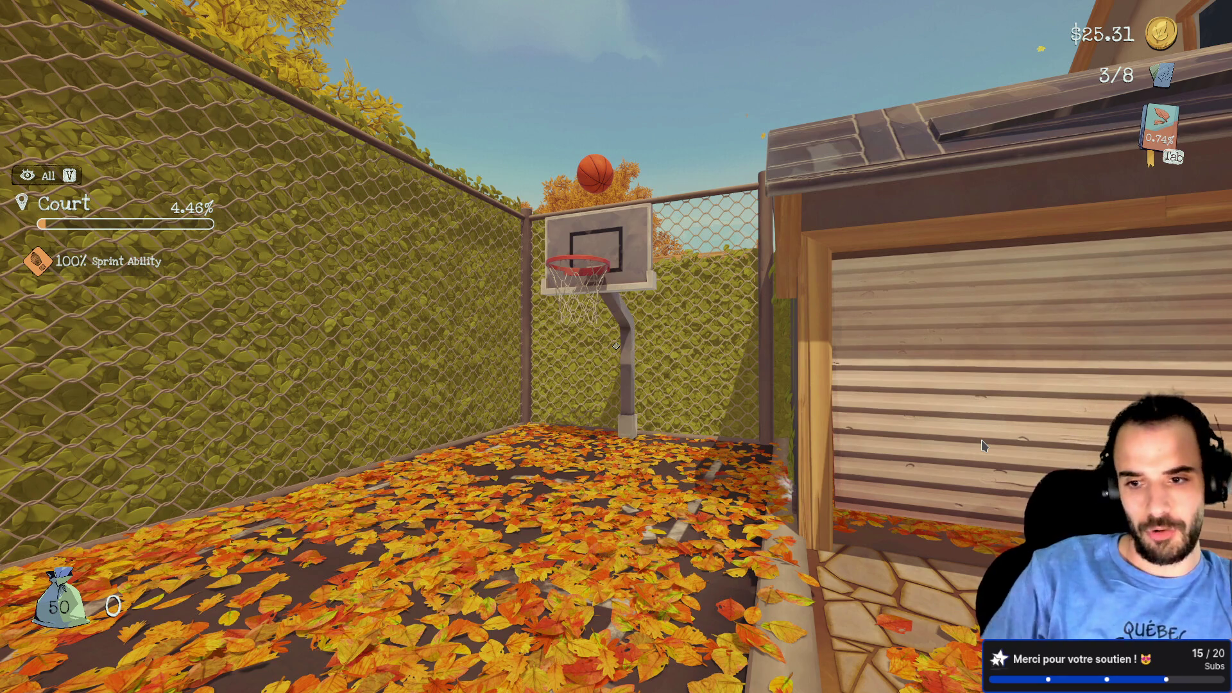
key(Escape)
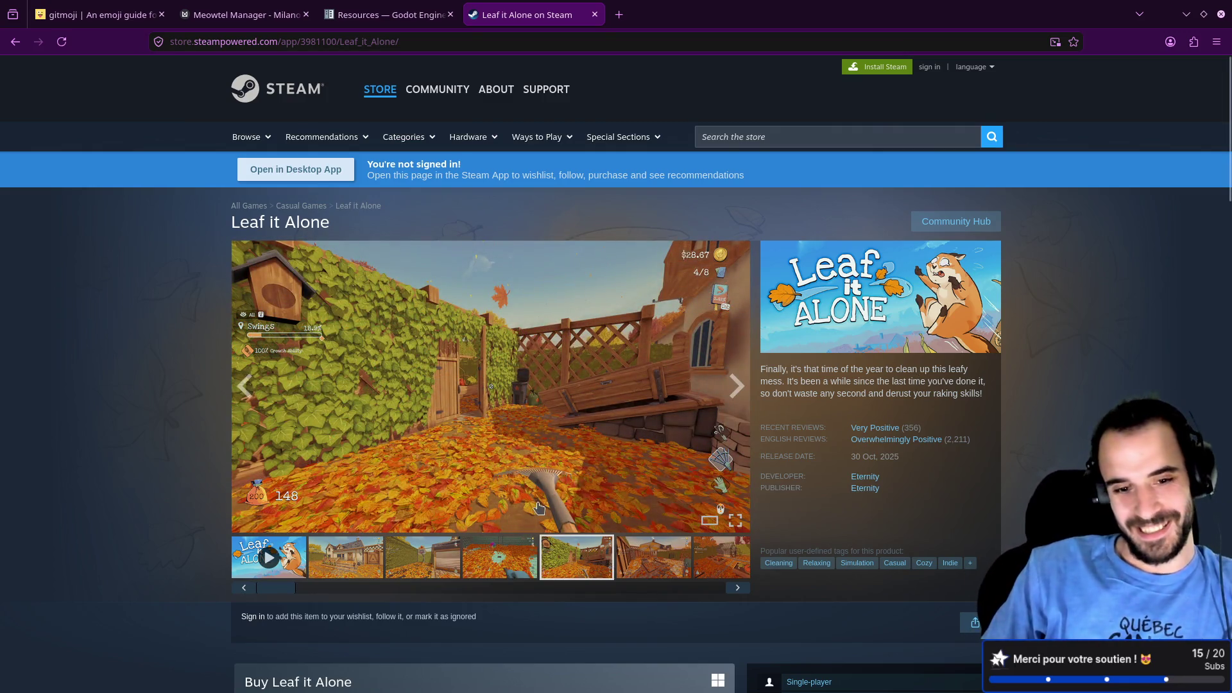
Step: Step through the Leaf it Alone screenshots from the house image to the greenhouse image, then drag the thumbnail strip
click(364, 565)
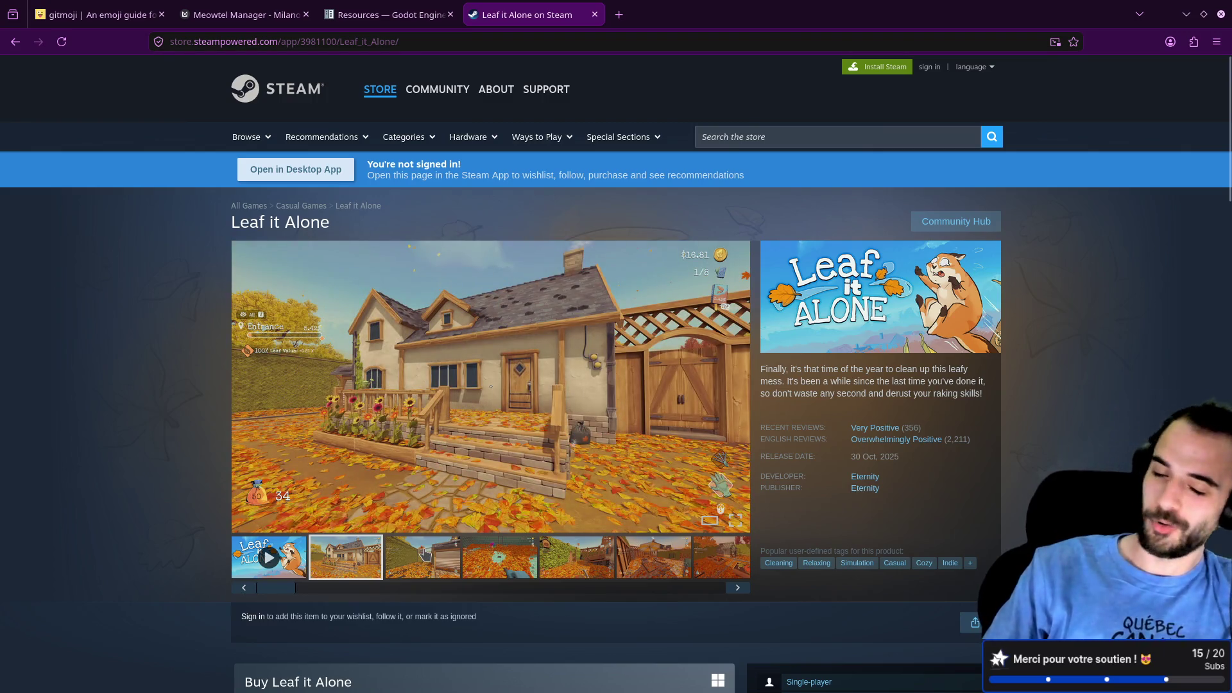
click(436, 560)
click(499, 560)
click(581, 565)
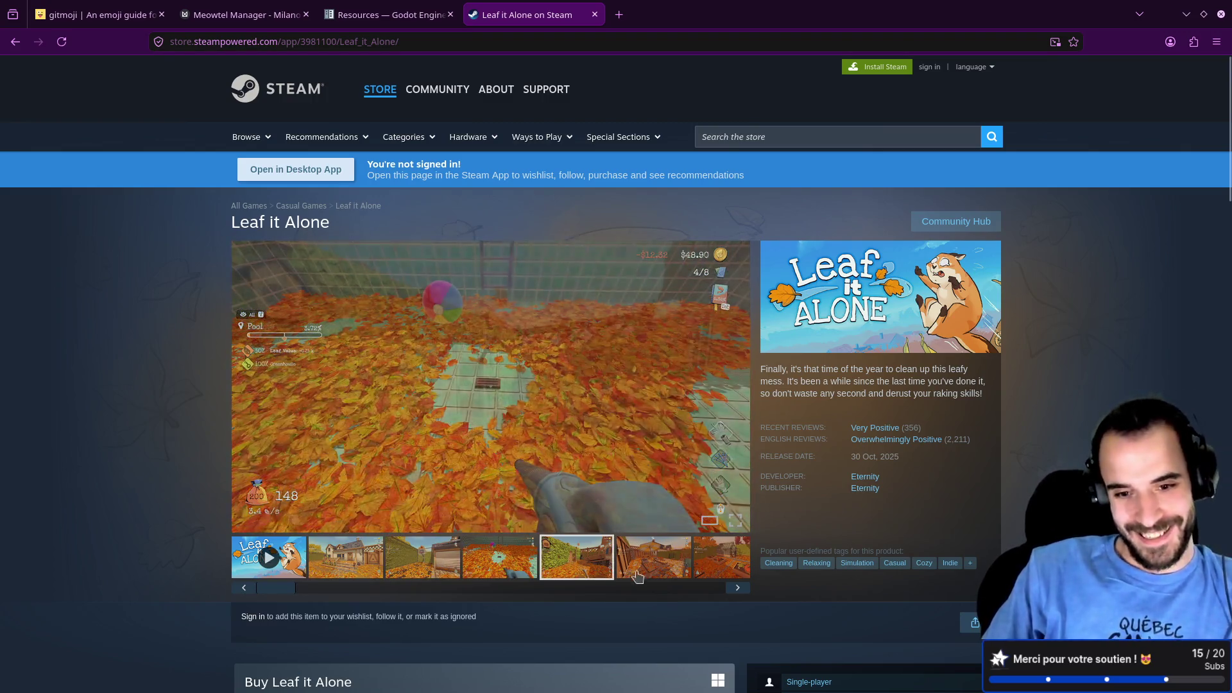
click(658, 568)
click(700, 566)
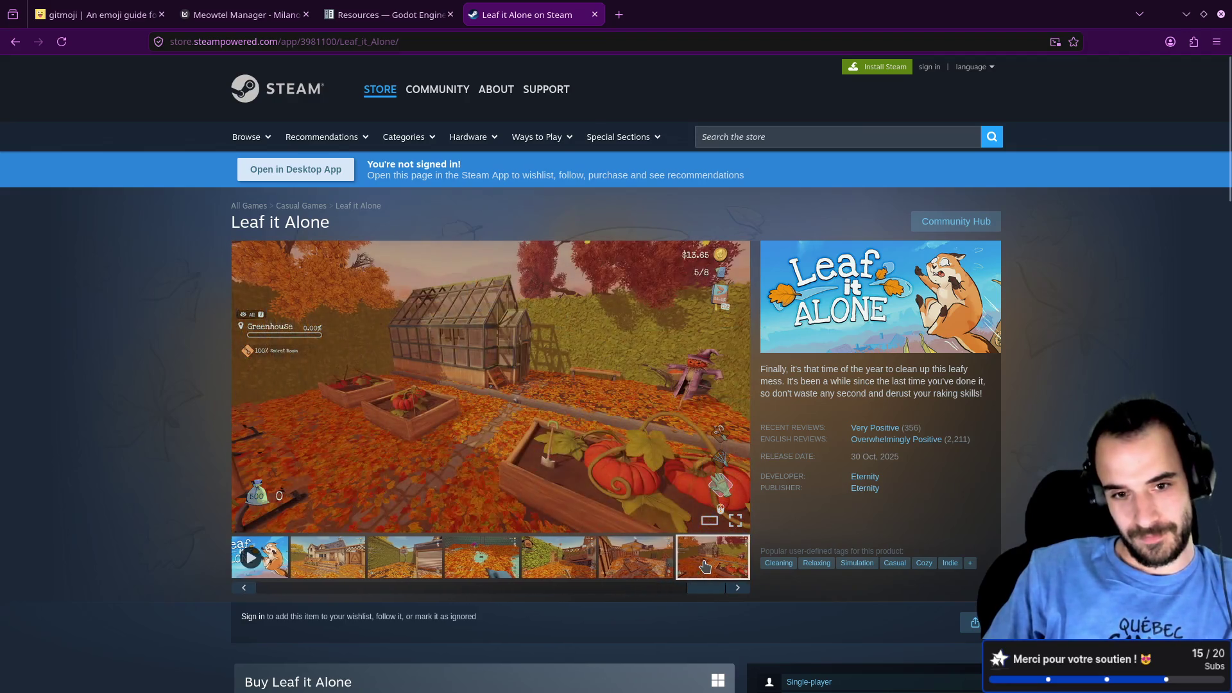
mouse_move(709, 588)
mouse_down()
mouse_move(297, 586)
mouse_move(191, 569)
mouse_up()
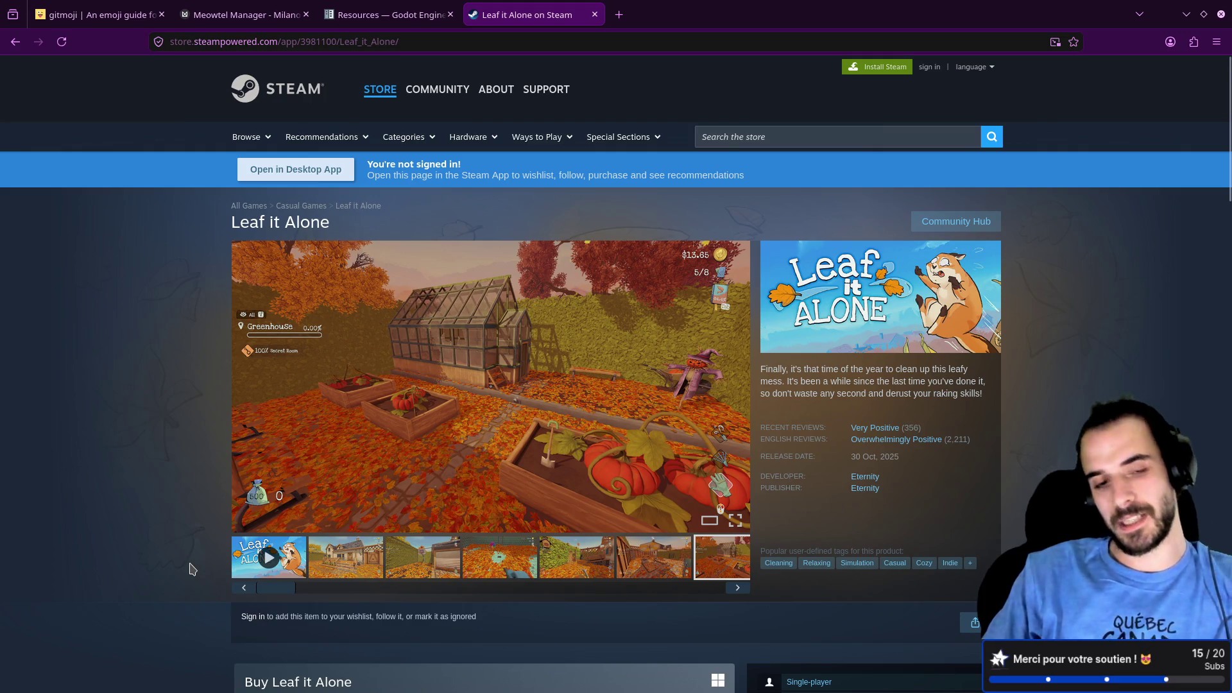